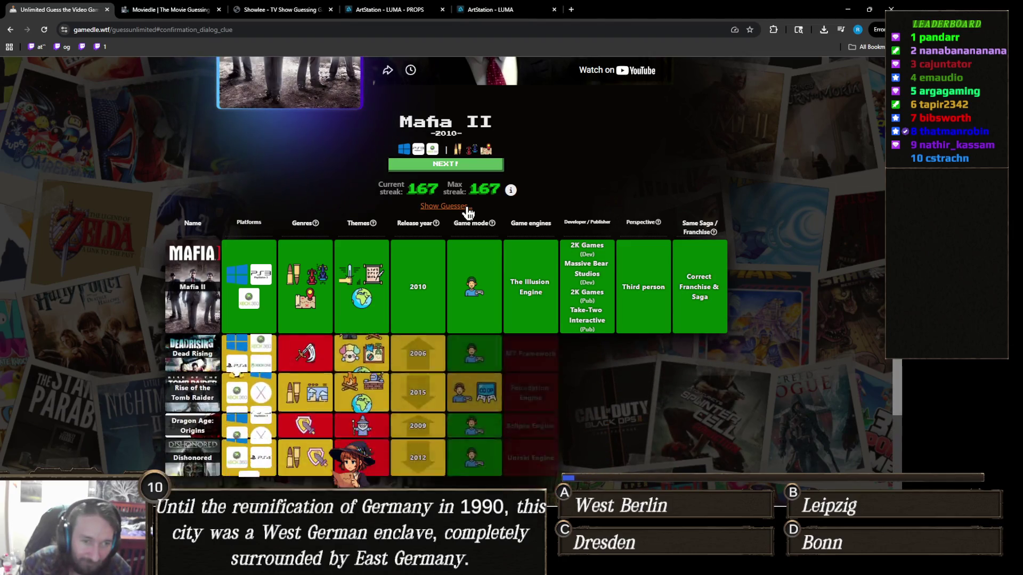
# Hide the guess rows under the solved Mafia II puzzle, scroll back to the cover, and switch to Unity
pyautogui.click(466, 208)
pyautogui.scroll(3, 403, 343)
pyautogui.scroll(1, 403, 344)
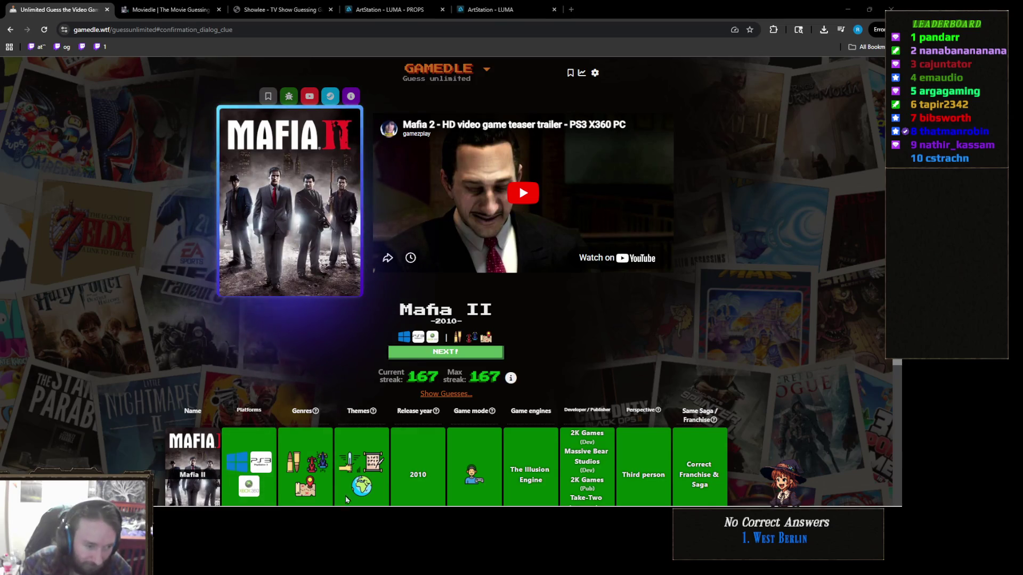
pyautogui.moveTo(346, 502)
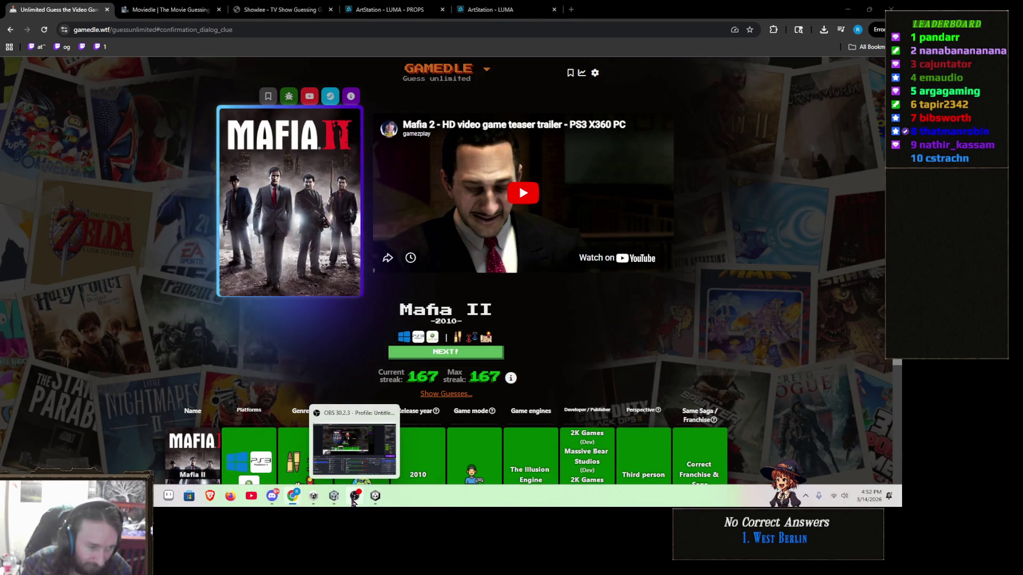
pyautogui.click(334, 496)
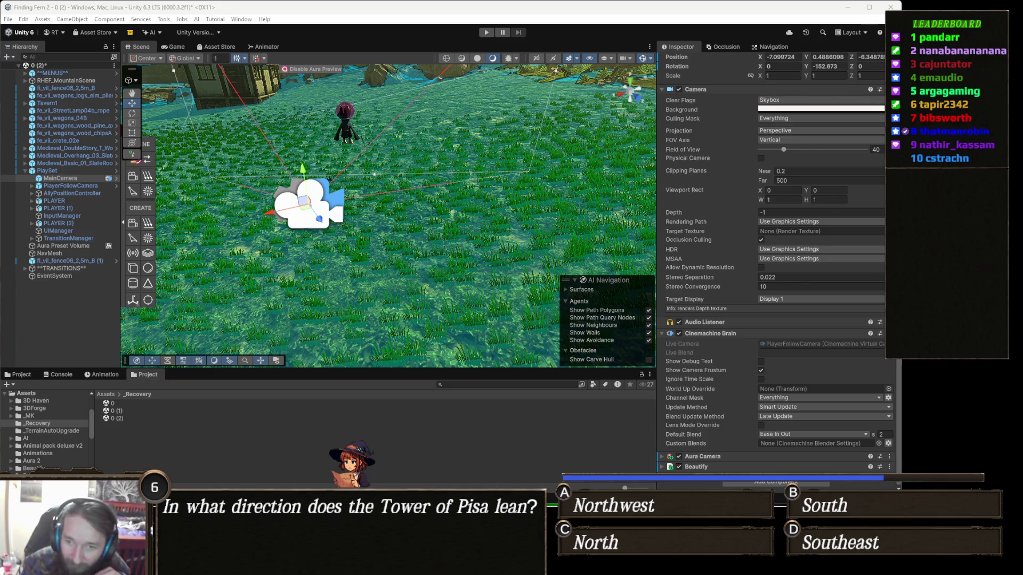
pyautogui.moveTo(387, 233); pyautogui.dragTo(449, 230)
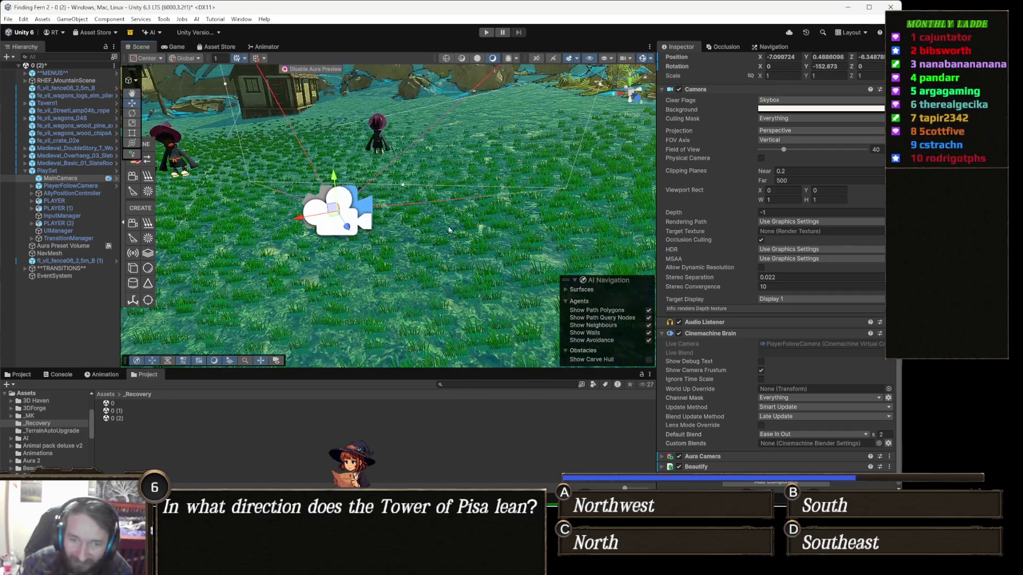
pyautogui.moveTo(582, 238)
pyautogui.mouseDown()
pyautogui.moveTo(621, 221)
pyautogui.moveTo(631, 229)
pyautogui.mouseUp()
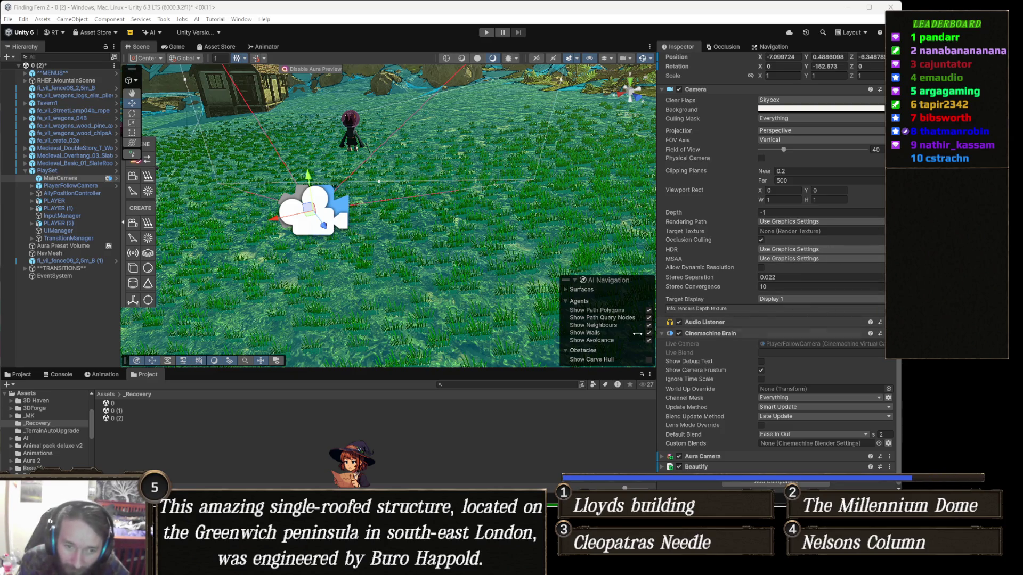
pyautogui.doubleClick(794, 344)
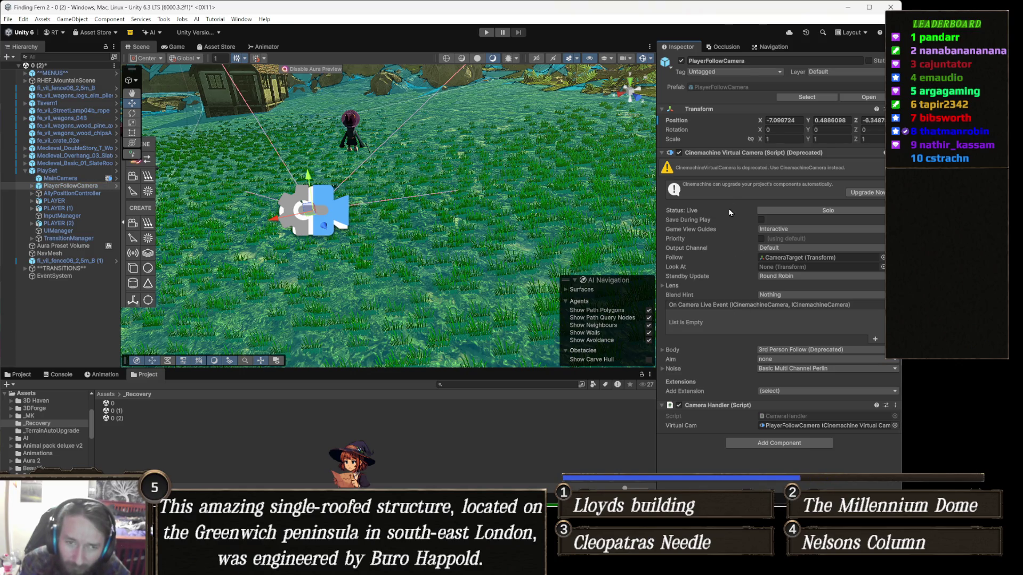
# Re-expand the Cinemachine Virtual Camera, leave Output Channel at Default, and drag PLAYER into Look At
pyautogui.click(730, 156)
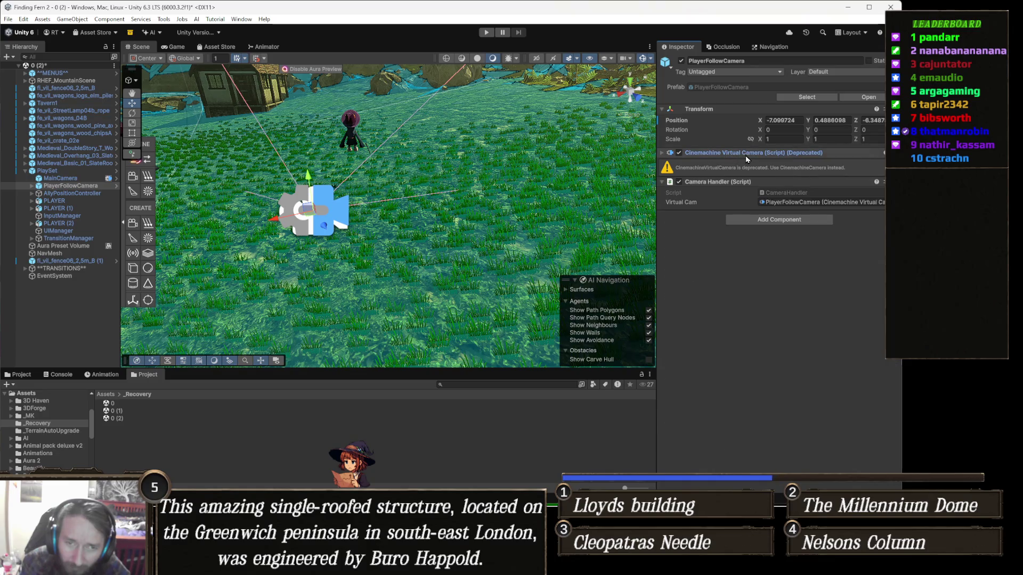
pyautogui.click(746, 157)
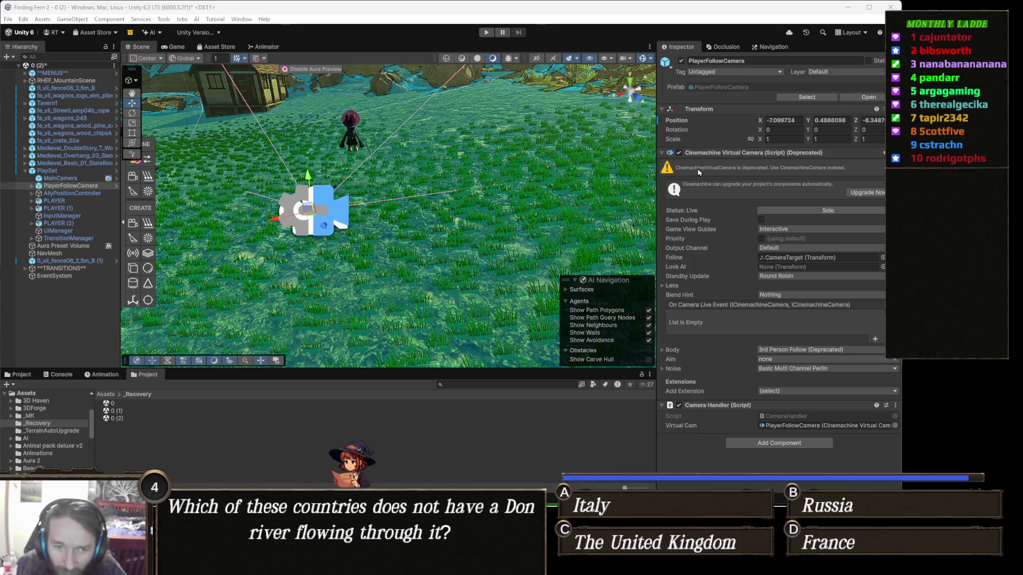
pyautogui.click(806, 247)
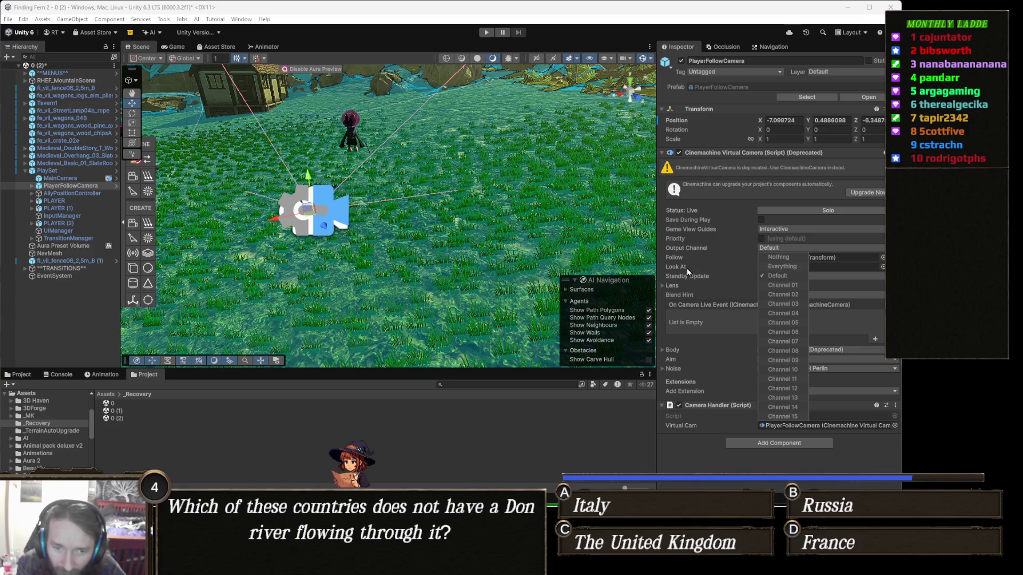
pyautogui.click(702, 267)
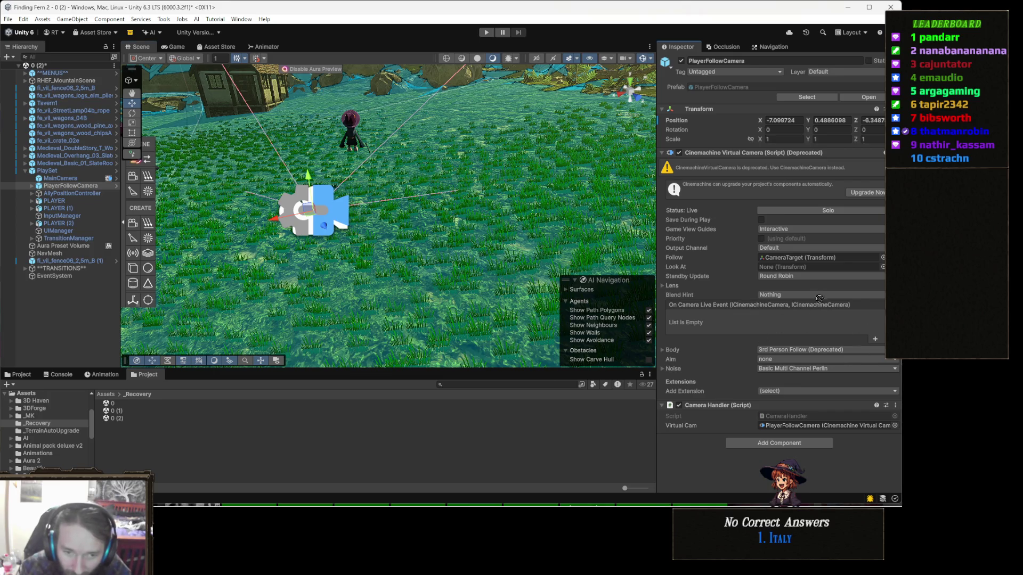
pyautogui.moveTo(811, 276); pyautogui.dragTo(809, 267)
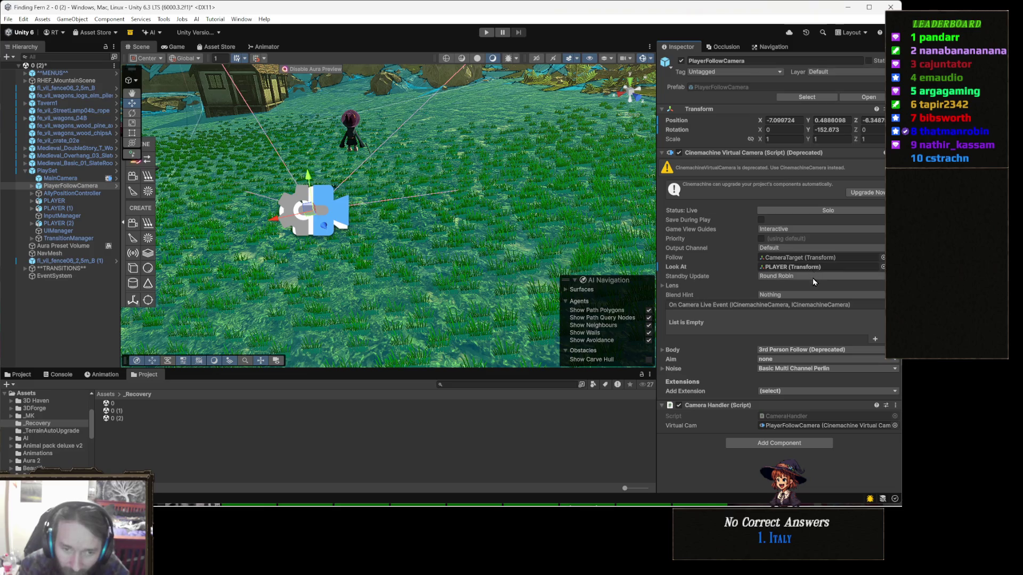
# Keep Standby Update at Round Robin, expand the Body settings, and show the Body type list
pyautogui.click(813, 279)
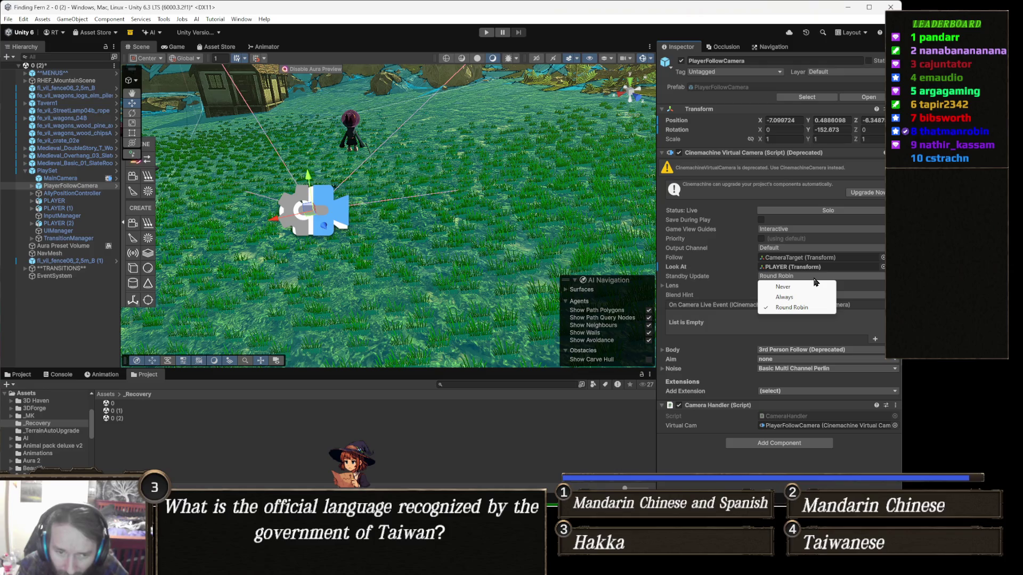
pyautogui.click(709, 280)
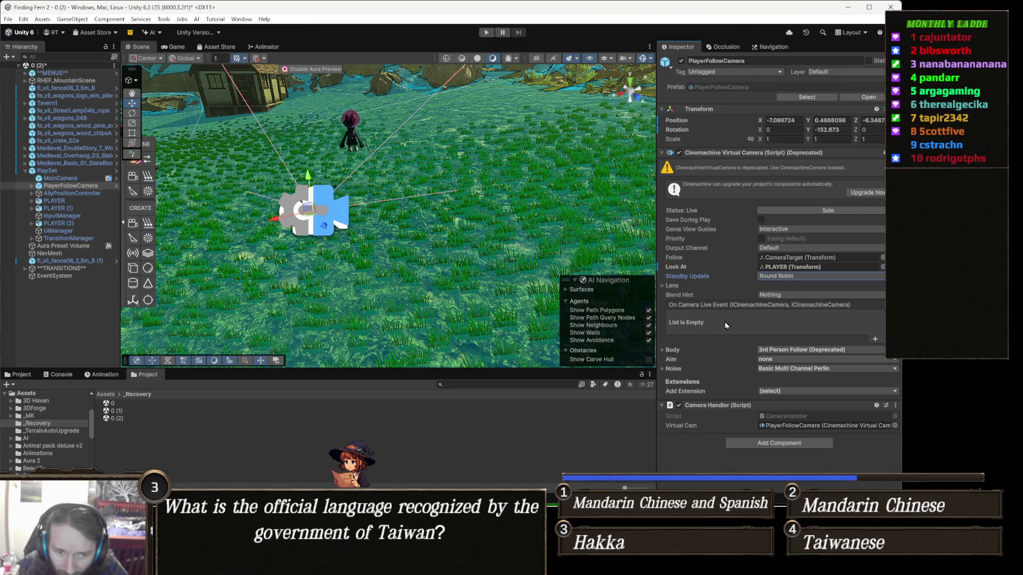
pyautogui.click(680, 353)
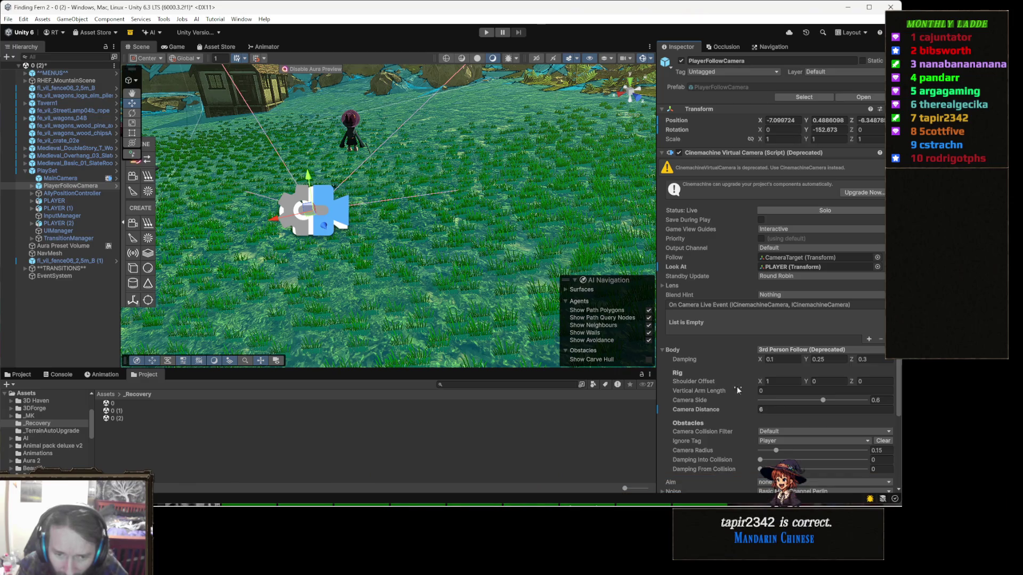
pyautogui.scroll(-1, 737, 386)
pyautogui.click(801, 326)
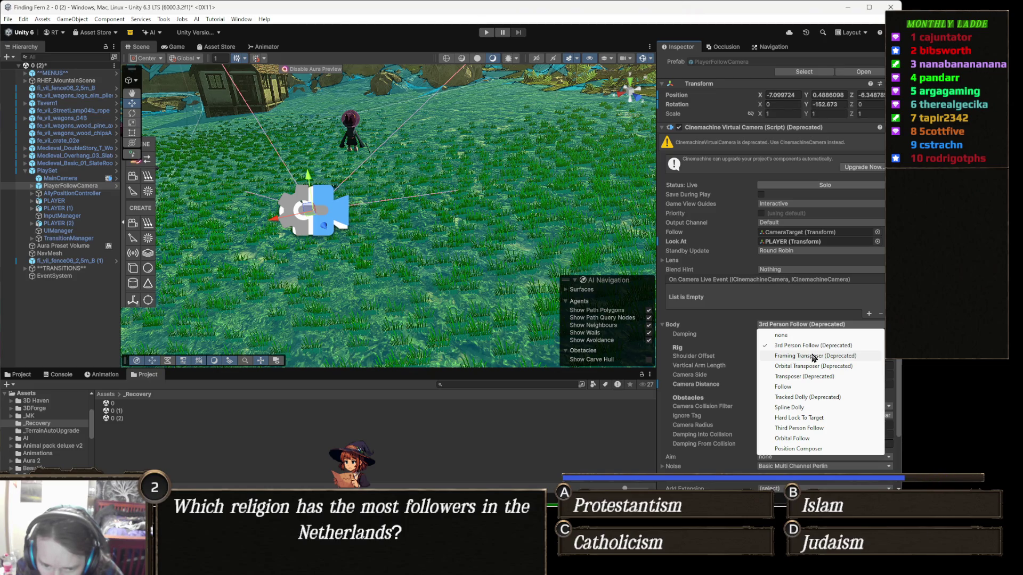
# Switch the body to Framing Transposer with Tracked Object Offset Y 8, then start play mode
pyautogui.click(813, 356)
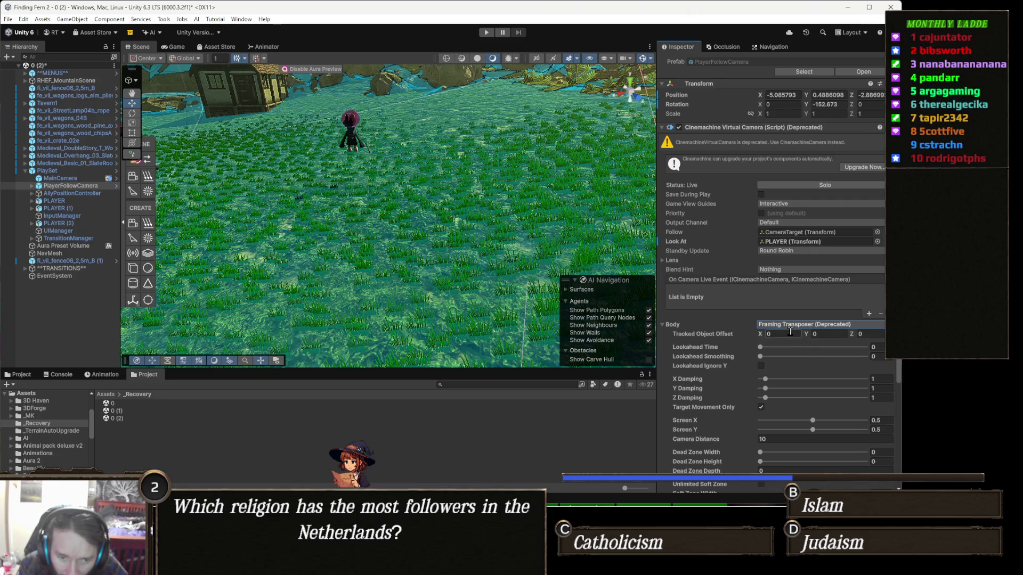
pyautogui.click(827, 334)
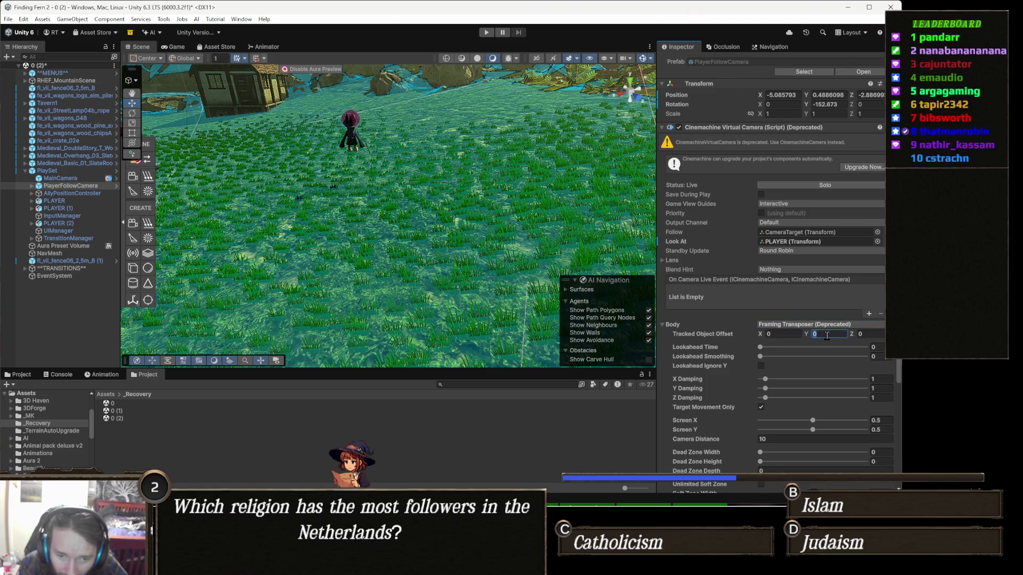
pyautogui.write('8')
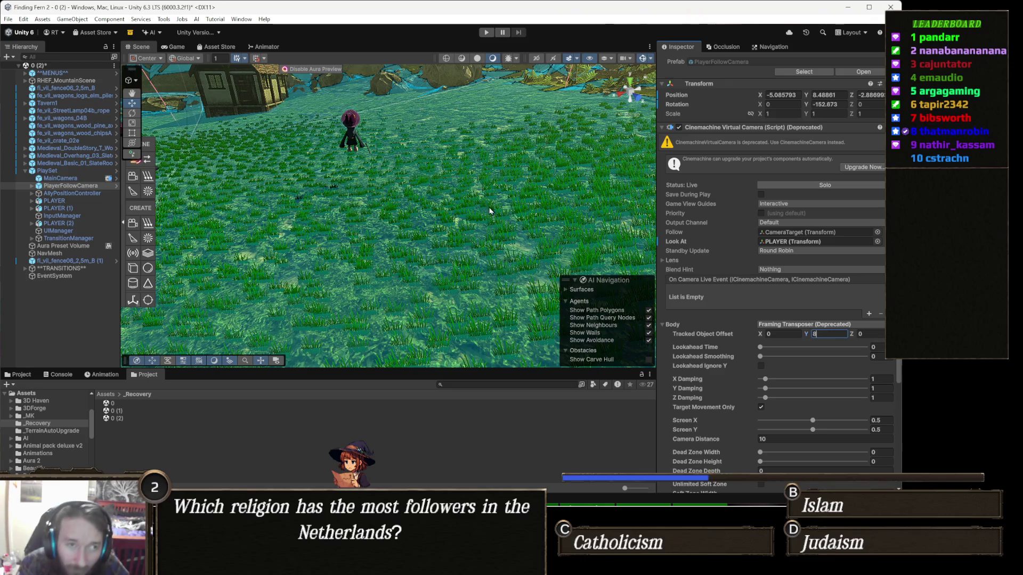
pyautogui.click(485, 33)
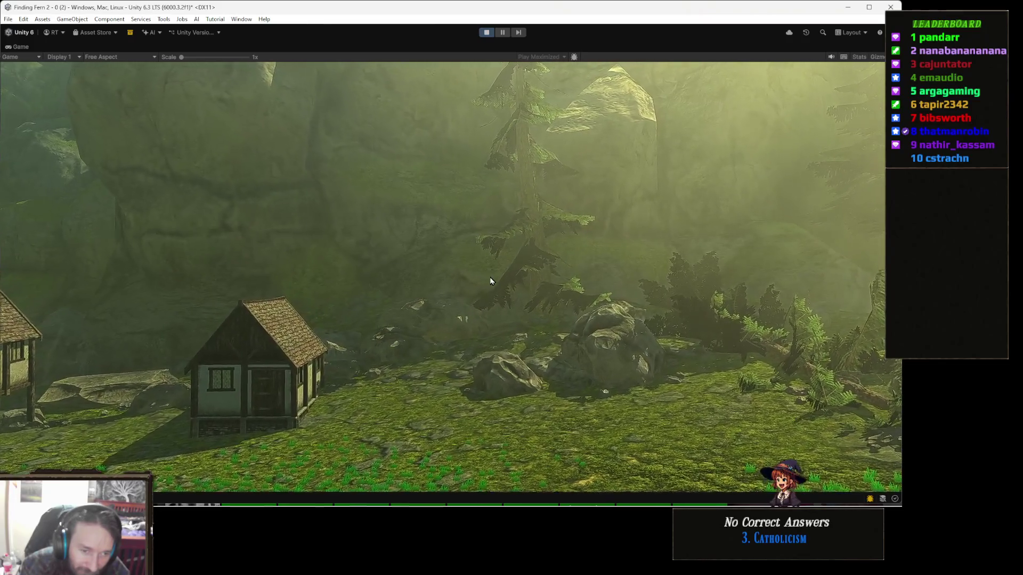
# Stop the play test, review MainCamera's Cinemachine Brain, then return to PlayerFollowCamera's settings
pyautogui.click(486, 33)
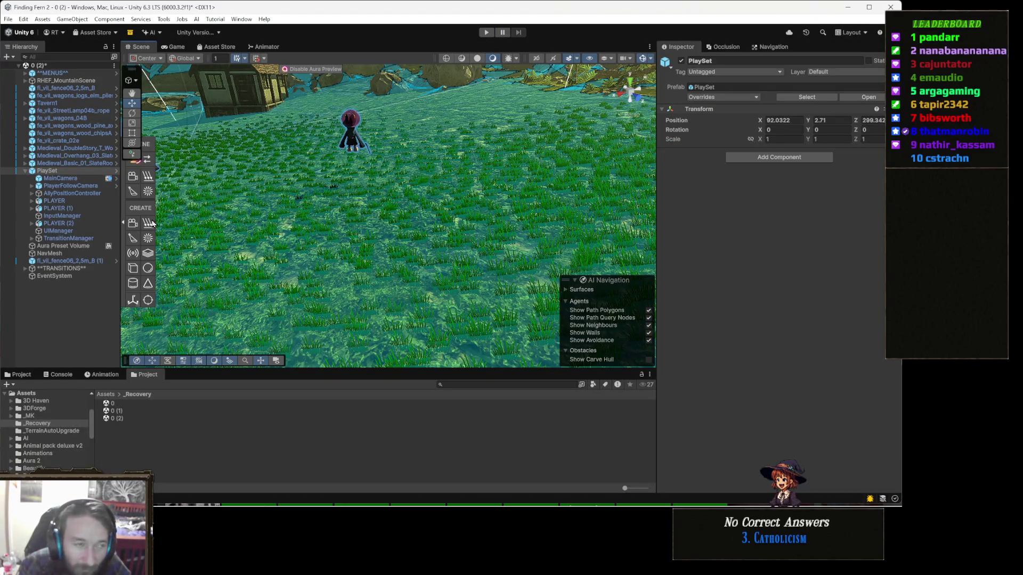
pyautogui.click(74, 186)
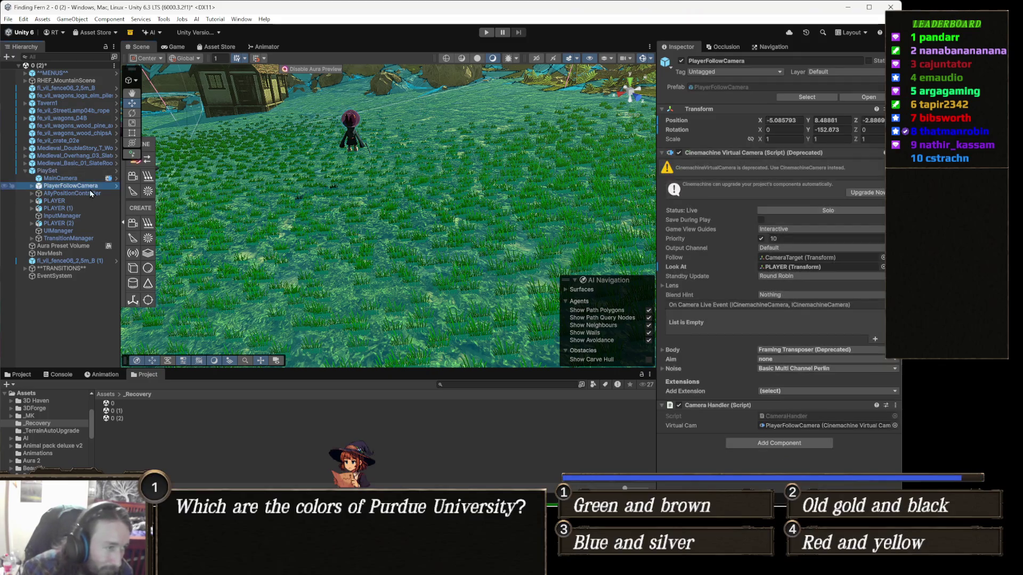
pyautogui.click(74, 179)
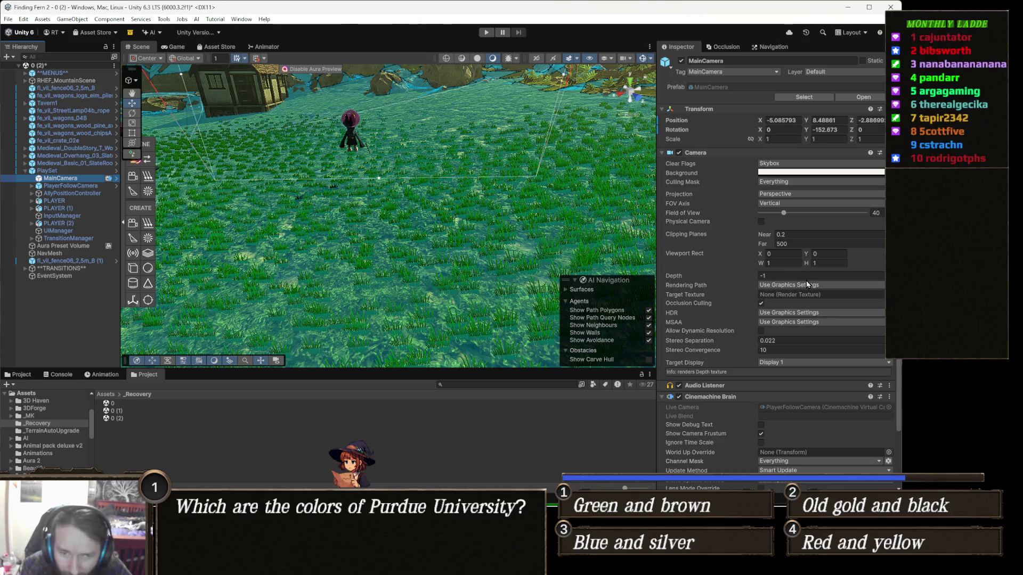
pyautogui.scroll(-2, 845, 362)
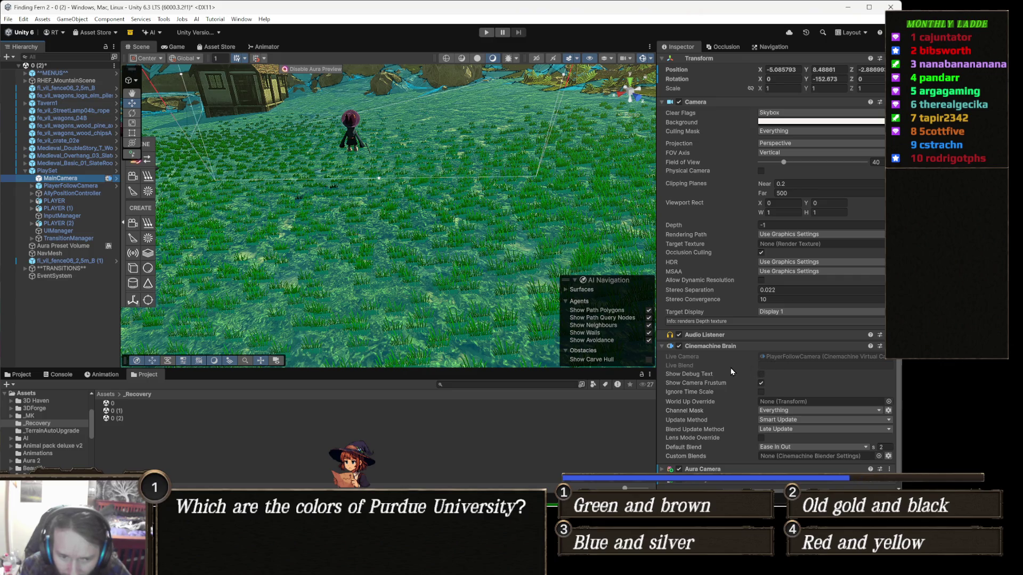
pyautogui.scroll(-1, 726, 372)
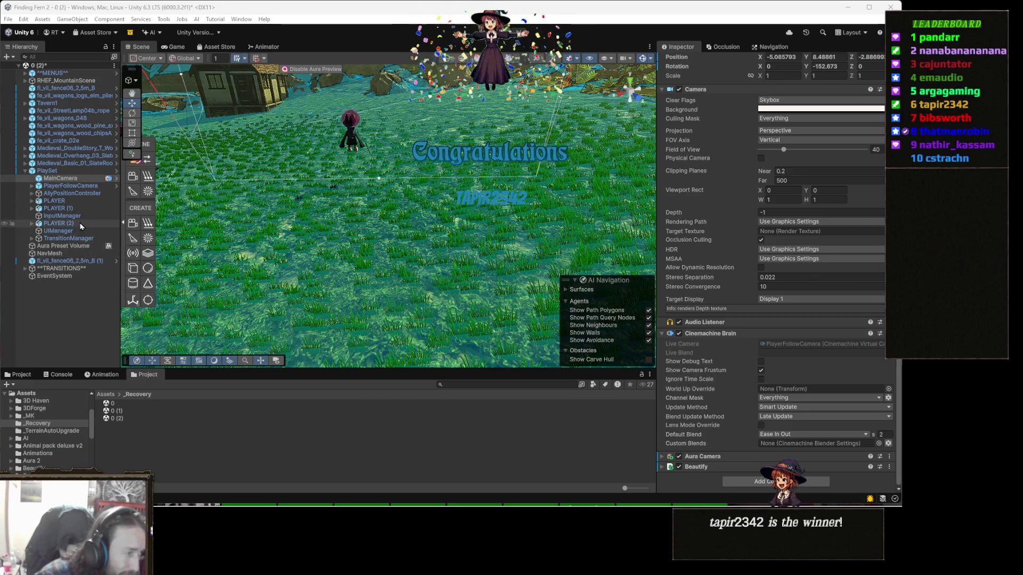
pyautogui.click(83, 186)
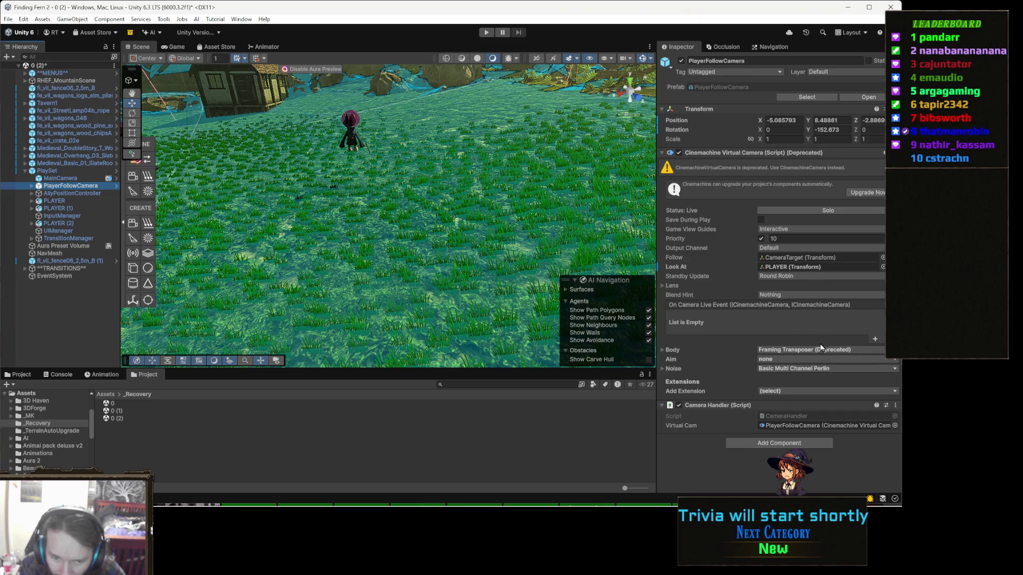
# Set PlayerFollowCamera's Aim to Hard Look At and start play mode to test it
pyautogui.click(780, 359)
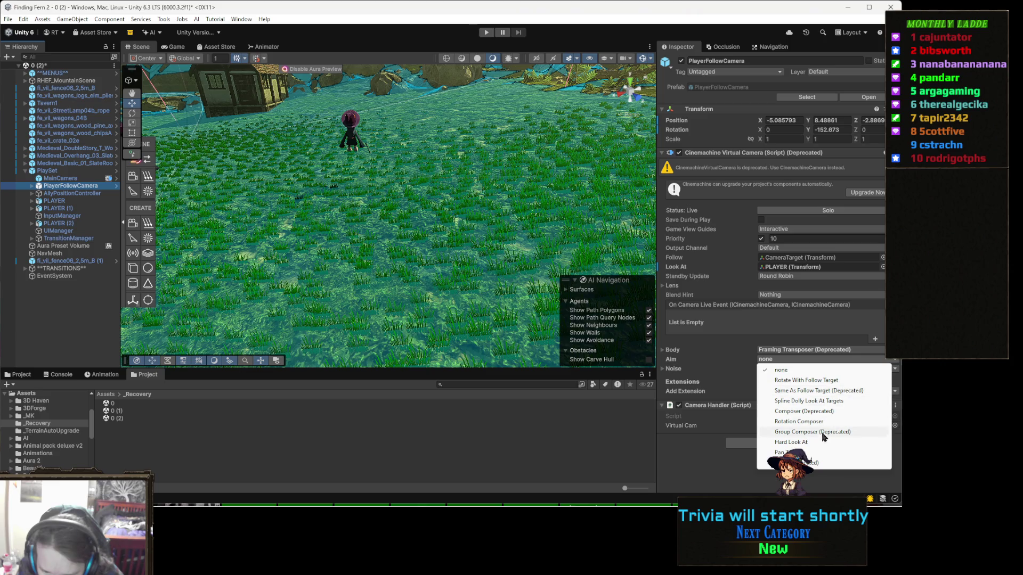
pyautogui.click(807, 442)
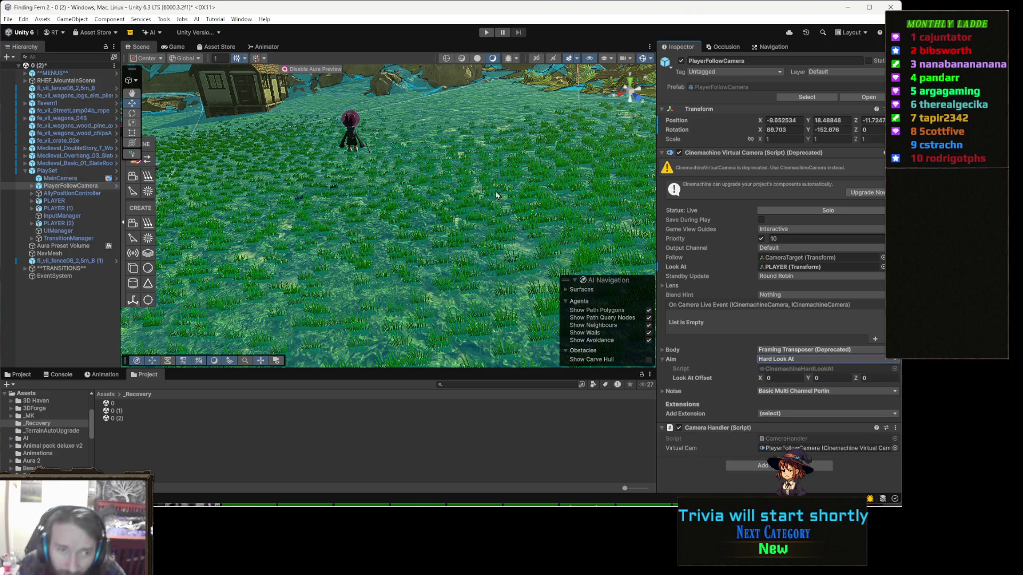
pyautogui.click(488, 34)
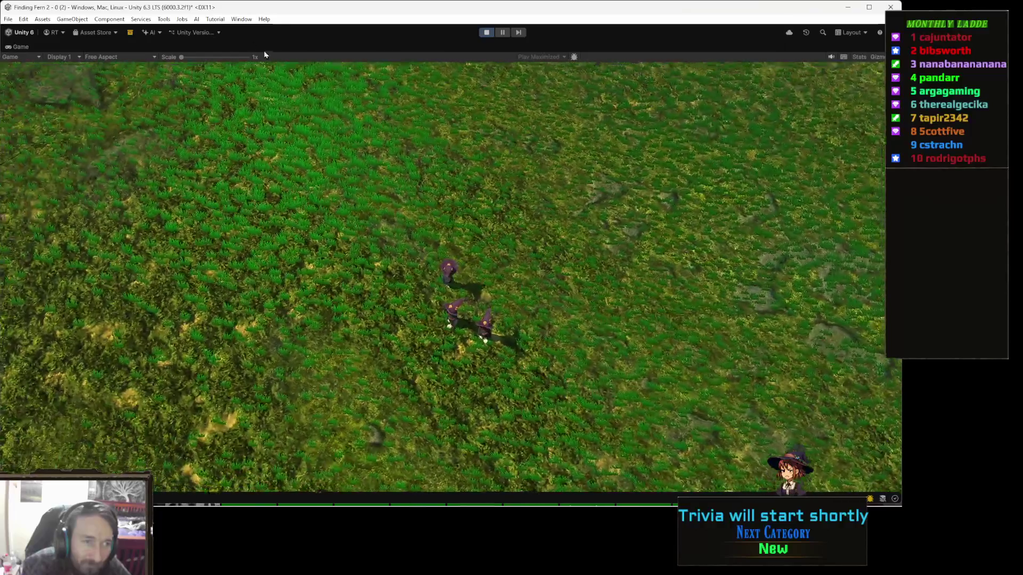
# Pause the overhead-camera game with Escape, then exit Play mode back to the editor
pyautogui.press('Escape')
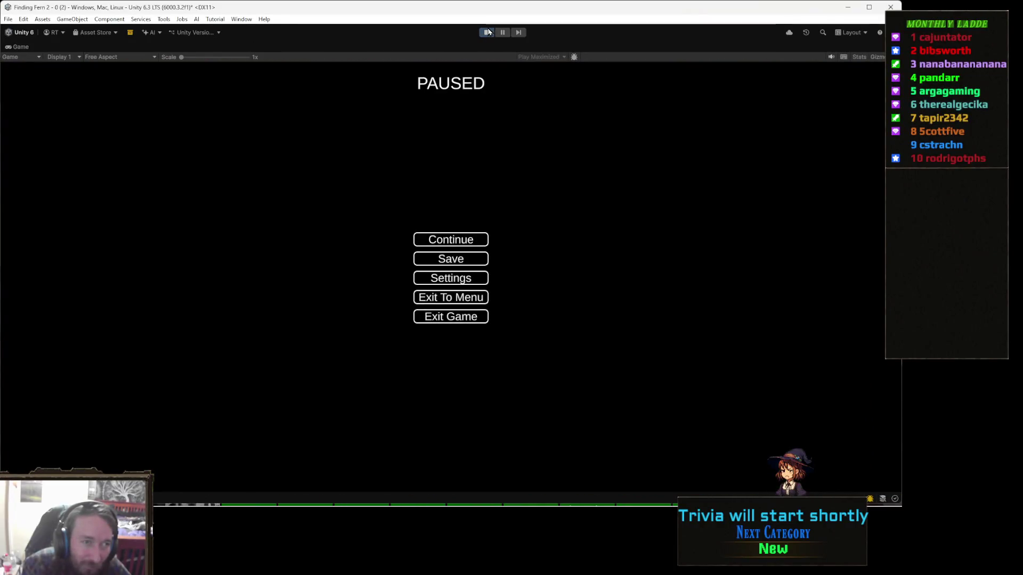
pyautogui.click(487, 32)
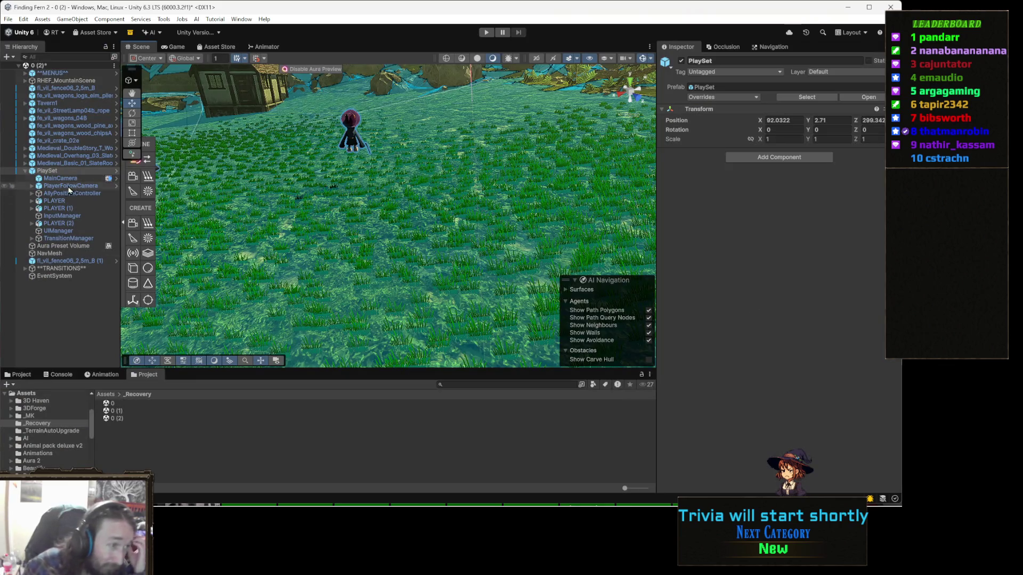
# Select AllyPositionController, then move up to PlayerFollowCamera to view its virtual camera settings
pyautogui.click(84, 194)
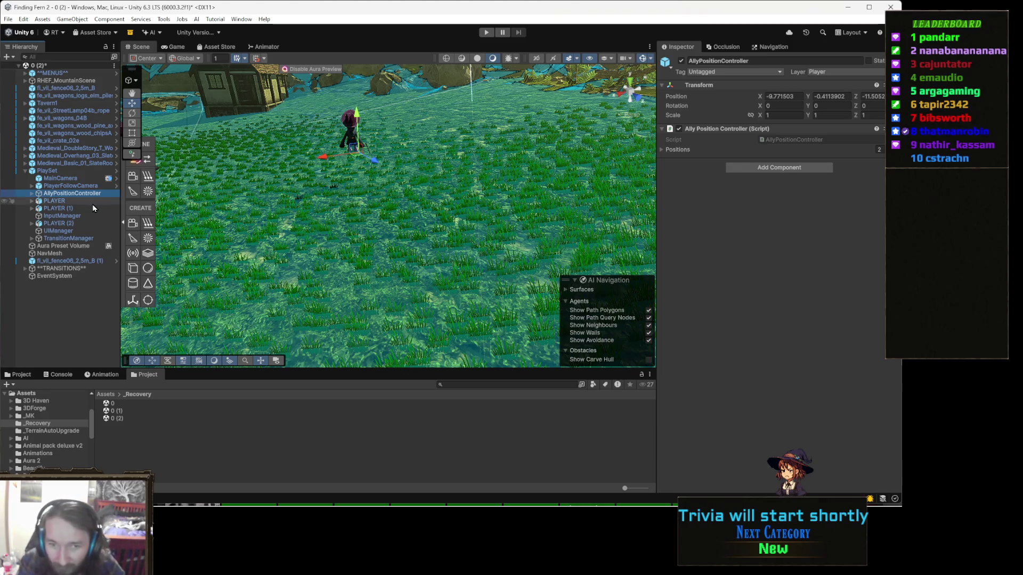
pyautogui.press('Up')
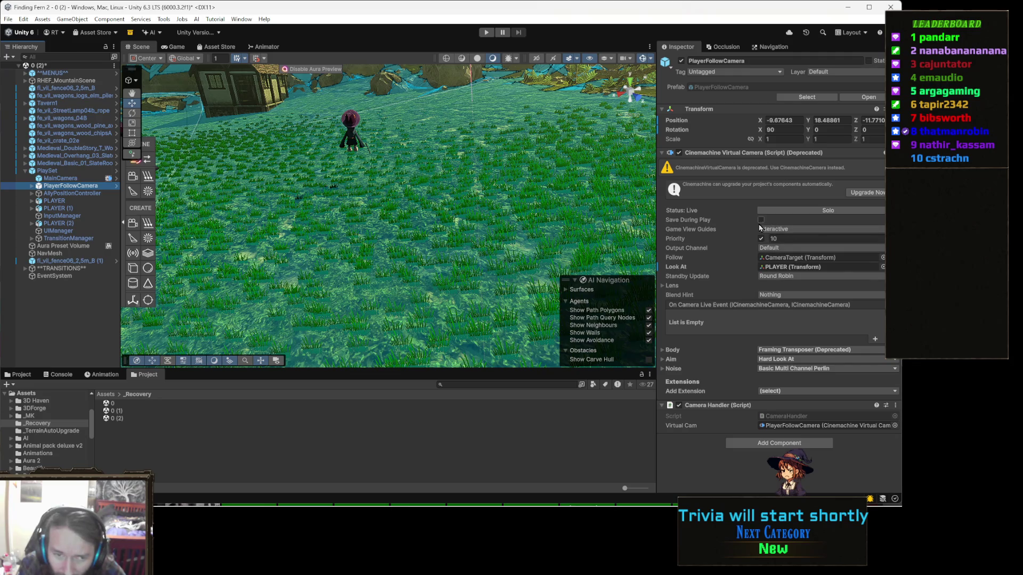
pyautogui.click(804, 230)
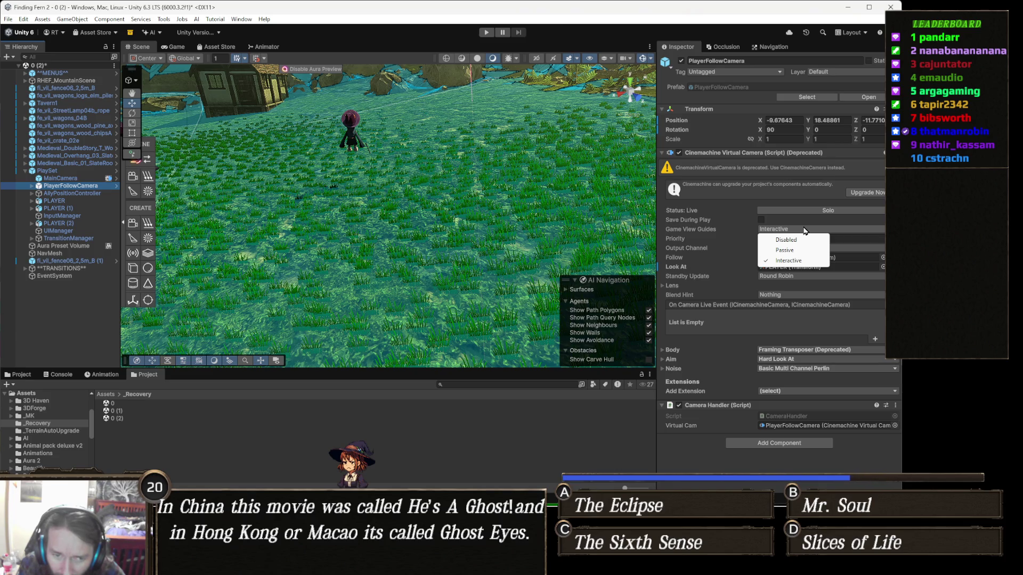
pyautogui.click(708, 239)
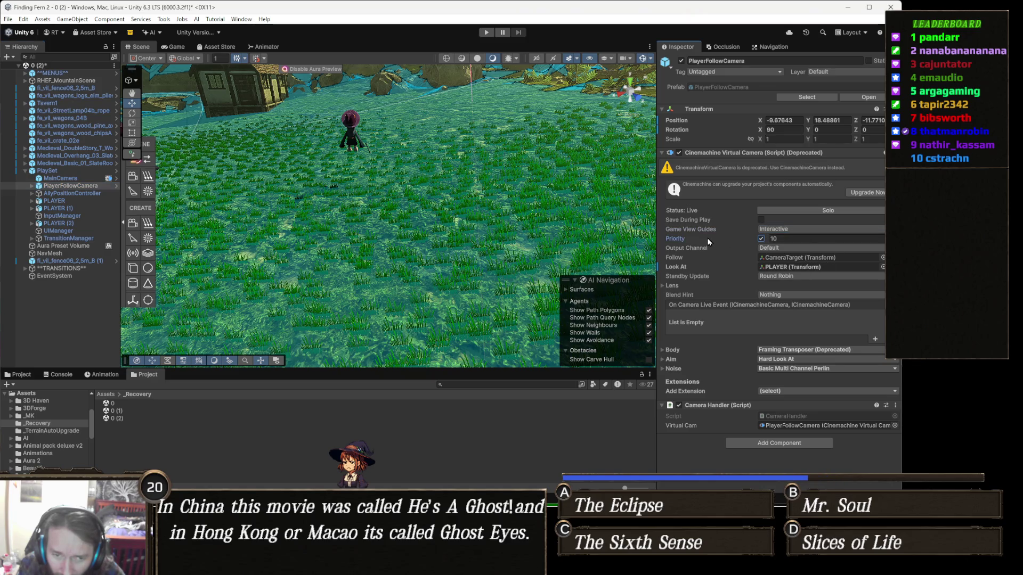
pyautogui.click(804, 249)
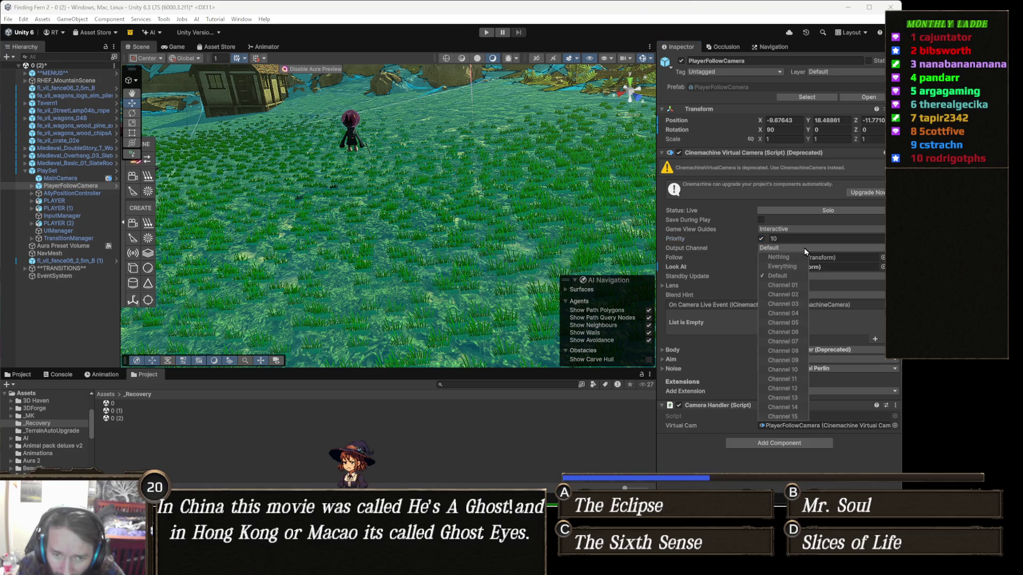
pyautogui.click(826, 252)
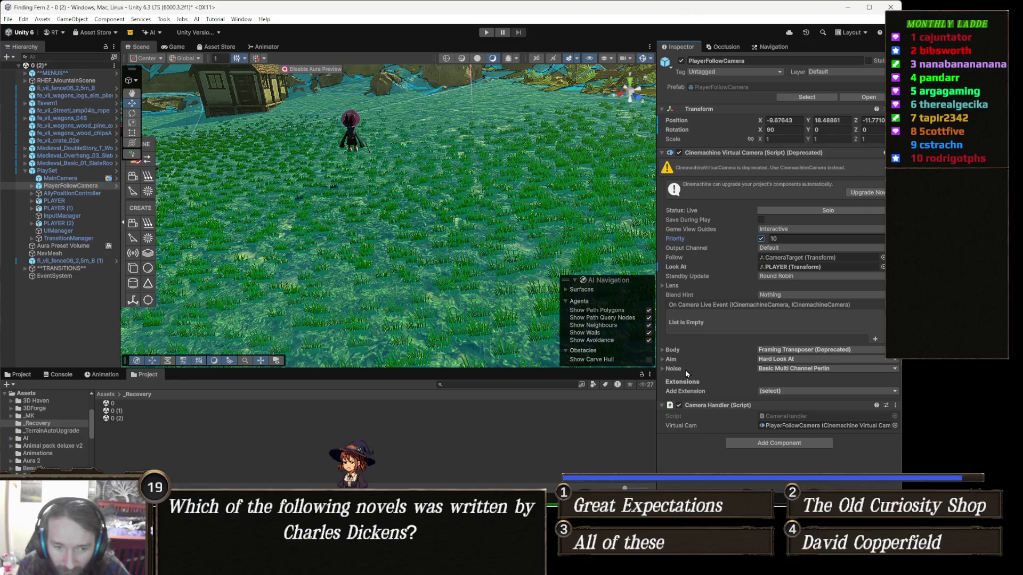
# Toggle the Aim foldout open and closed, then expand Body to show the Framing Transposer settings
pyautogui.click(672, 360)
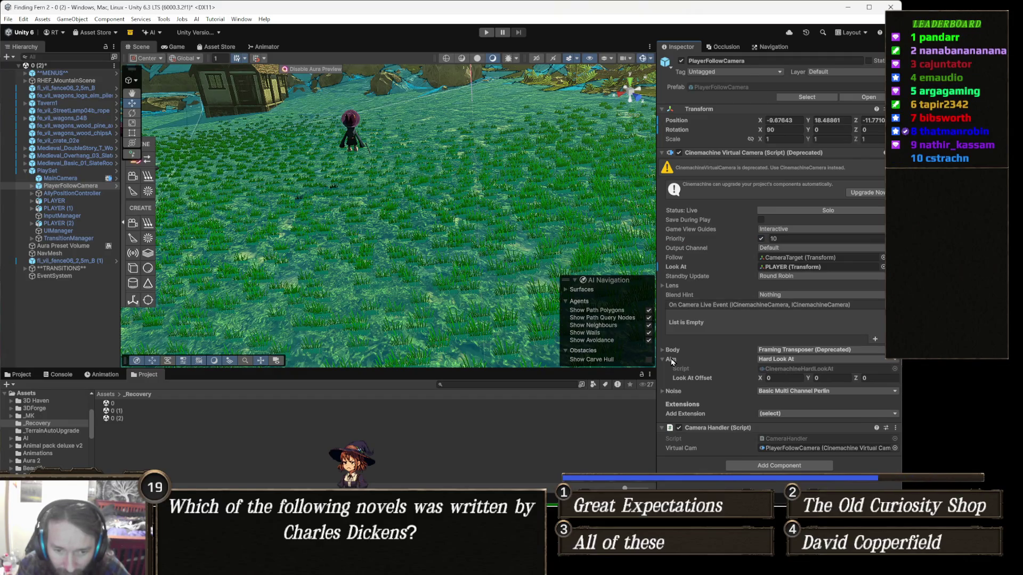
pyautogui.click(672, 360)
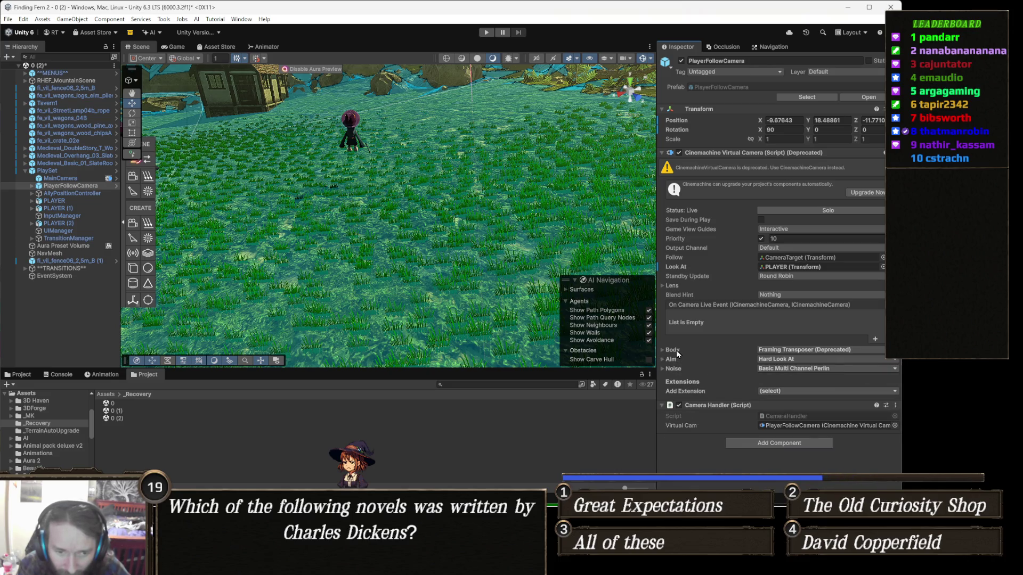
pyautogui.click(672, 350)
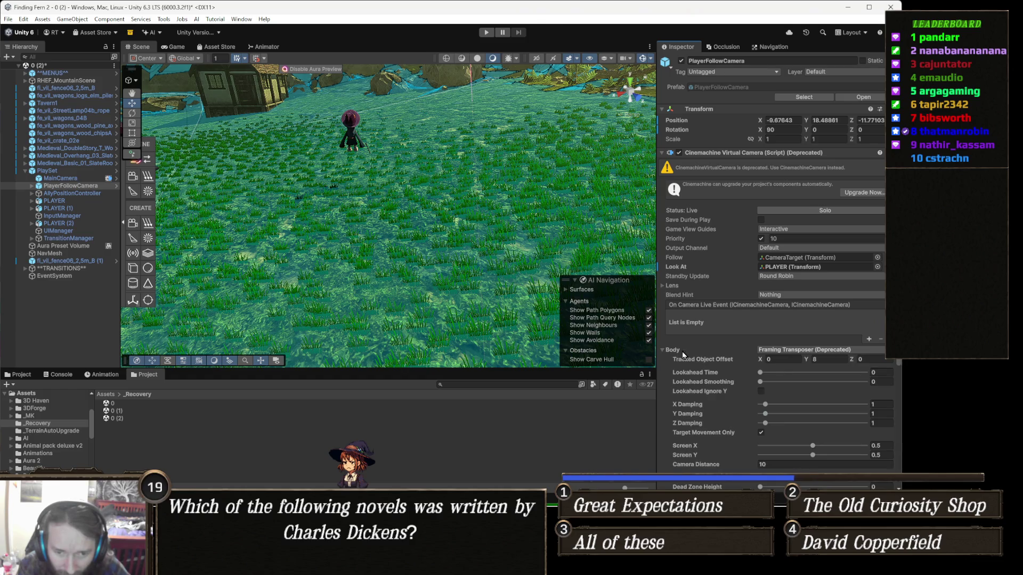
# Enter 2 in the Tracked Object Offset Z field, leaving X at 0 and Y at 8
pyautogui.click(781, 358)
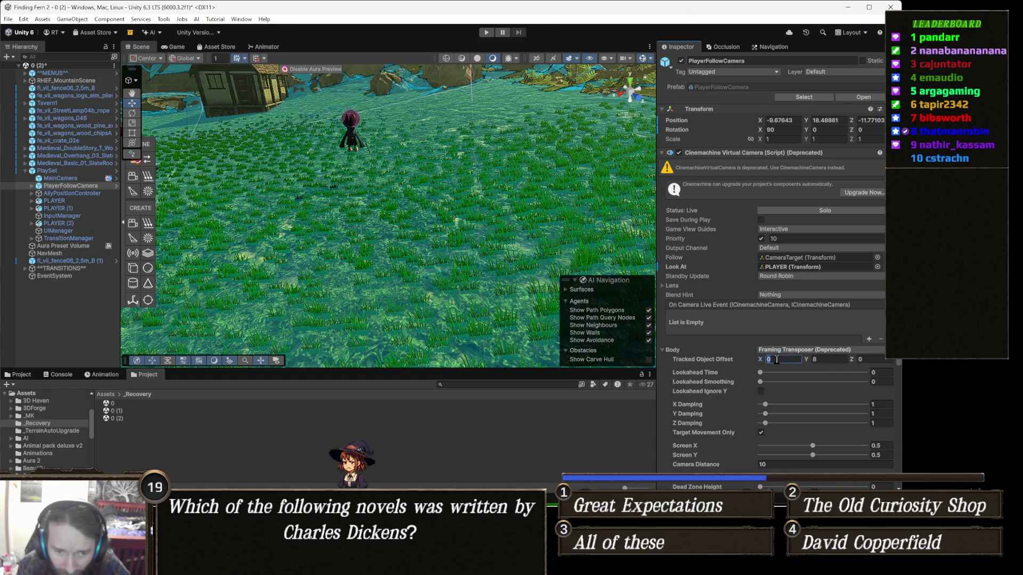
pyautogui.click(874, 360)
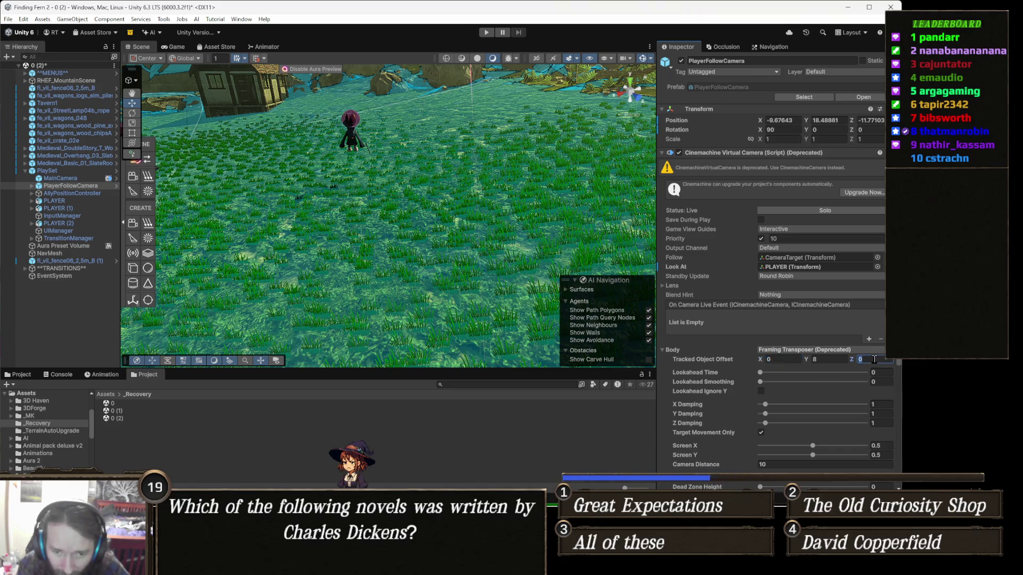
pyautogui.write('2')
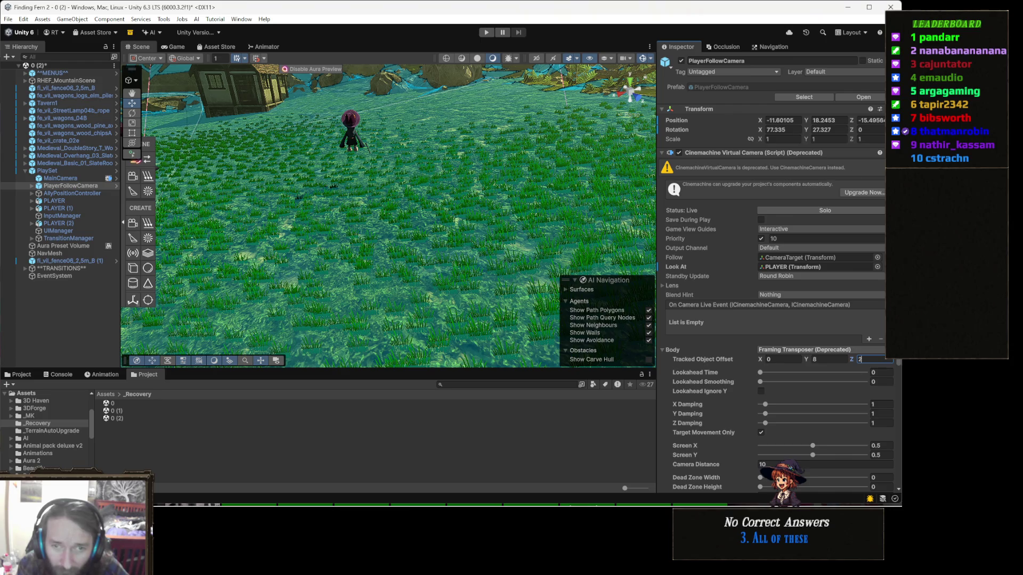
# Open the virtual camera's CinemachineVirtualCamera.cs in Visual Studio and collapse PerformLegacyUpgrade
pyautogui.rightClick(770, 153)
pyautogui.click(797, 279)
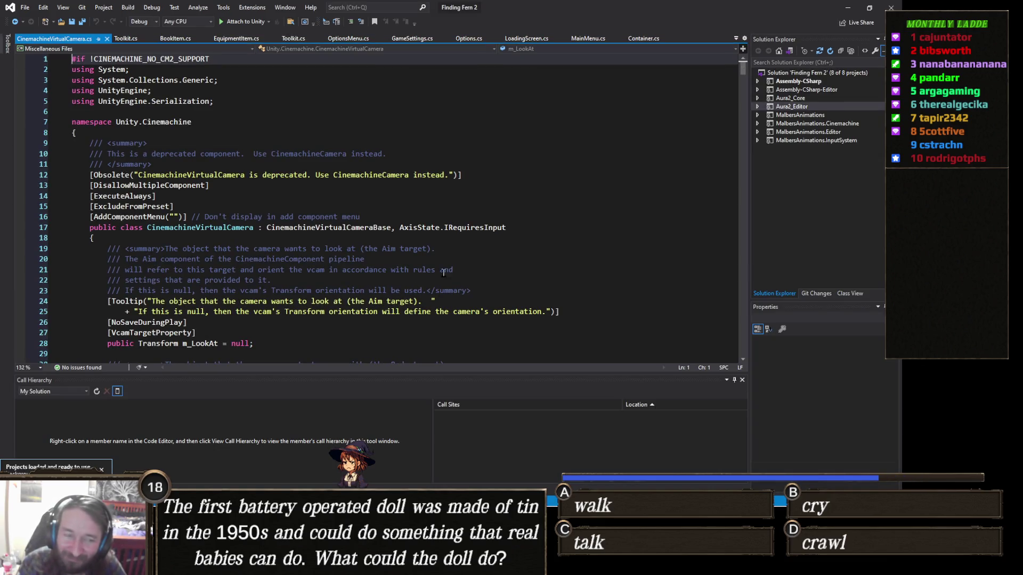
pyautogui.scroll(-17, 384, 283)
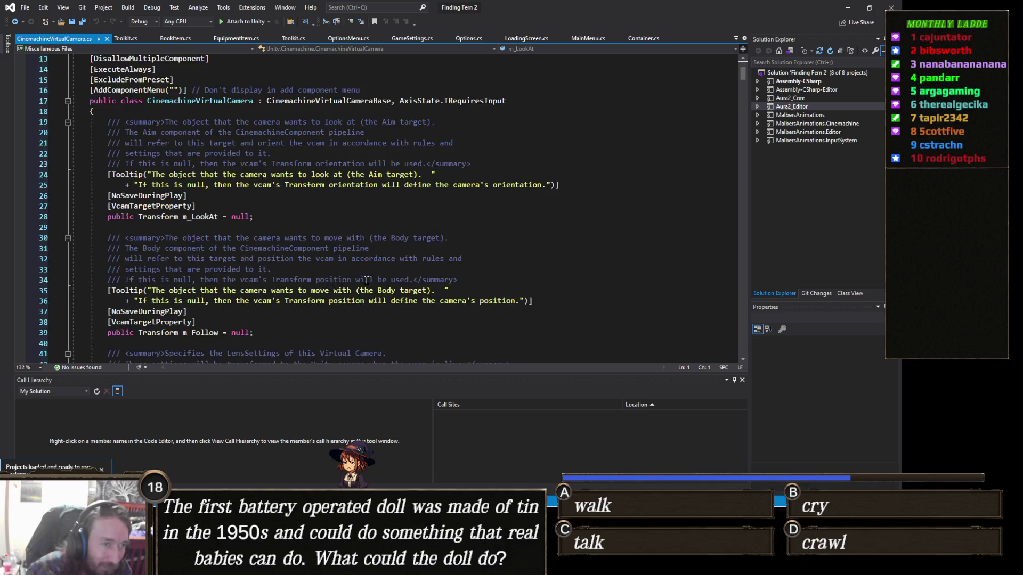
pyautogui.scroll(-7, 366, 280)
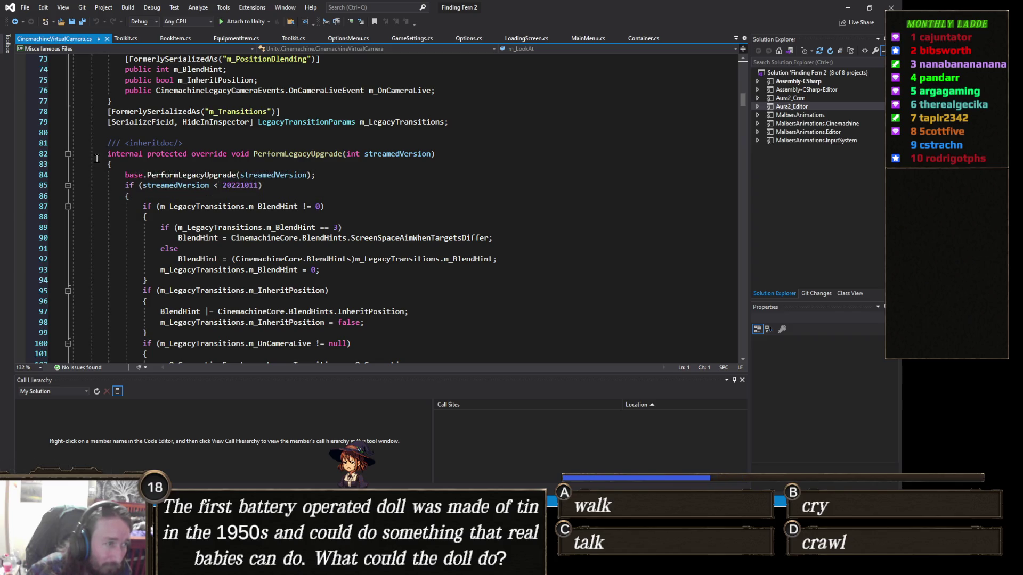
pyautogui.click(68, 155)
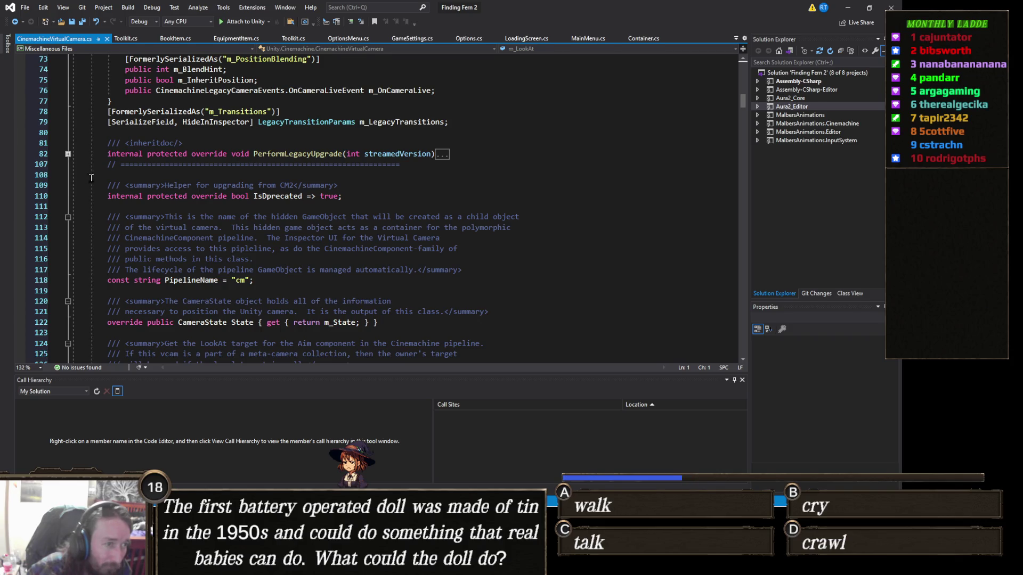
pyautogui.scroll(-6, 138, 259)
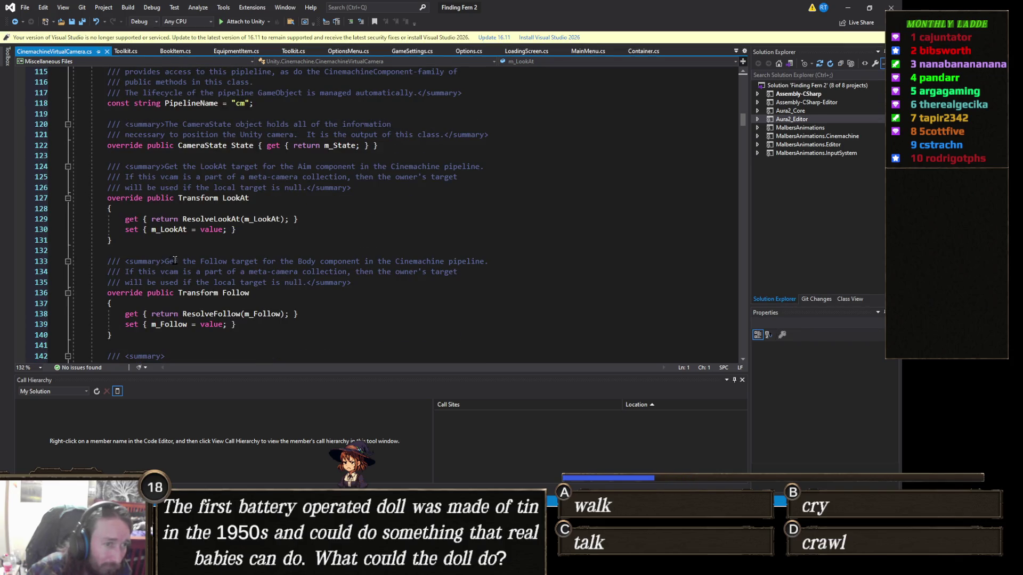
pyautogui.scroll(-20, 247, 275)
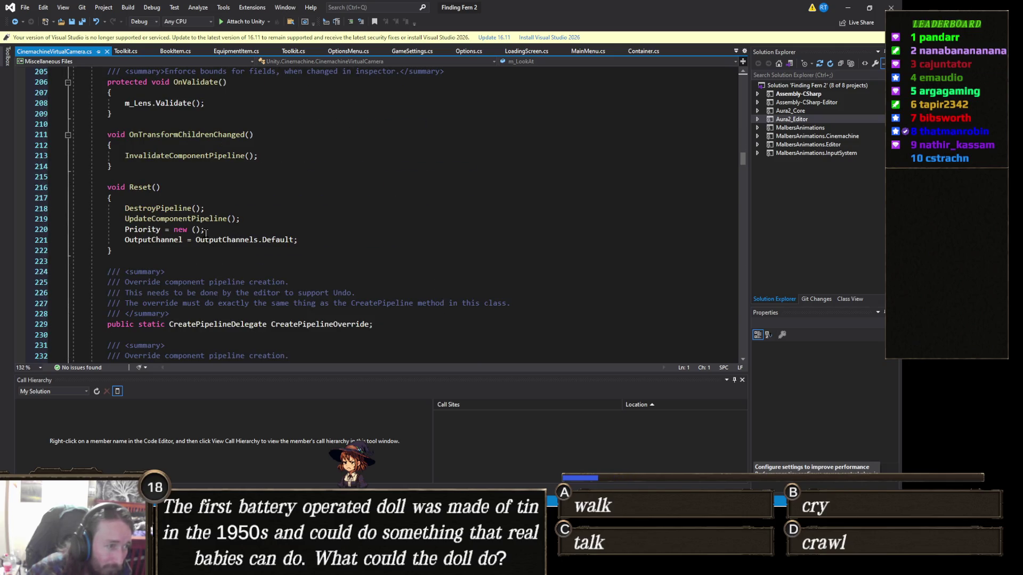
pyautogui.scroll(-8, 252, 267)
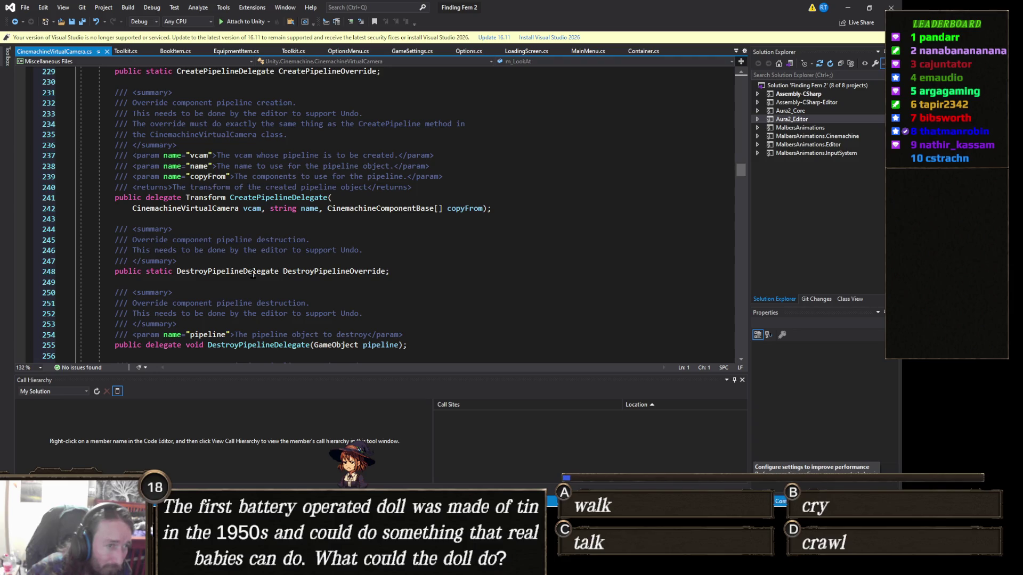
pyautogui.scroll(-4, 253, 274)
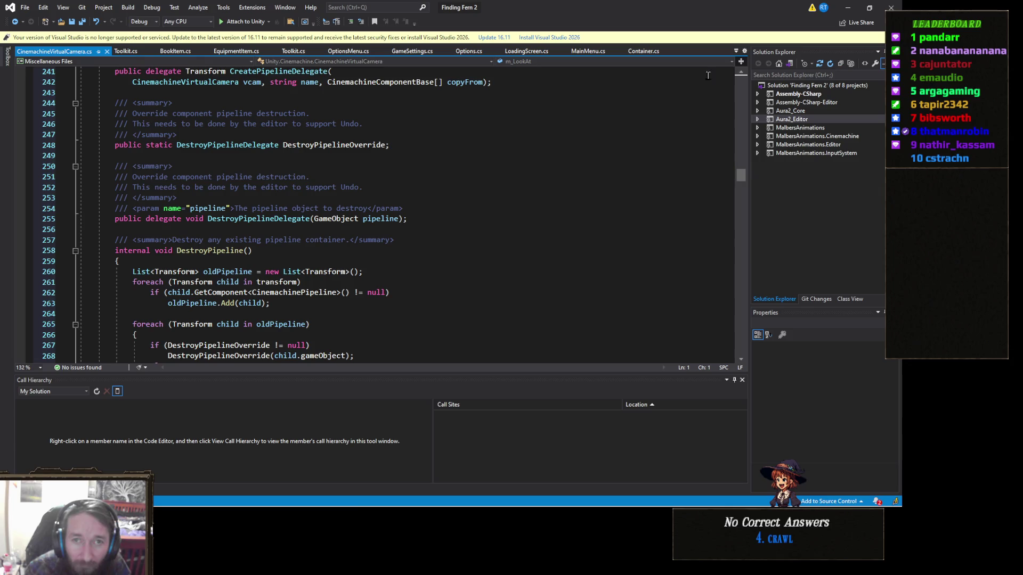
# Dismiss the unsupported-version notice and collapse CreatePipeline and both GetCinemachineComponent methods
pyautogui.click(880, 37)
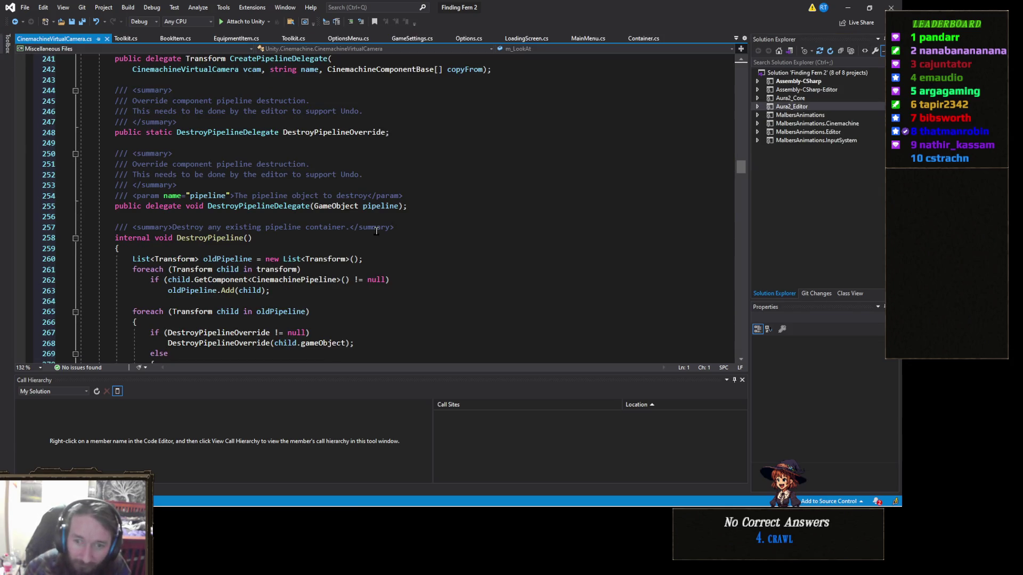
pyautogui.scroll(-4, 376, 230)
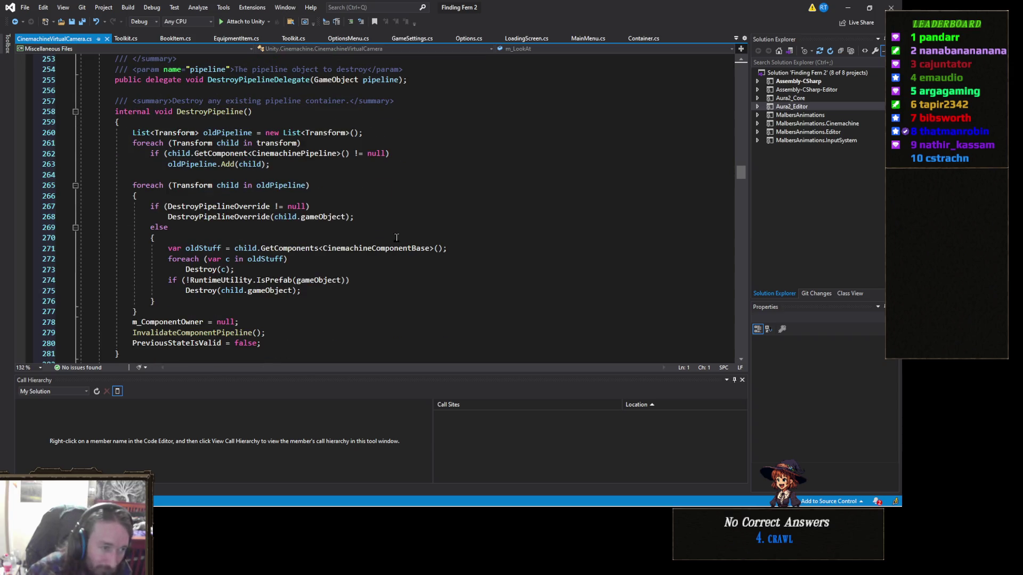
pyautogui.scroll(-2, 396, 237)
pyautogui.scroll(-2, 396, 237)
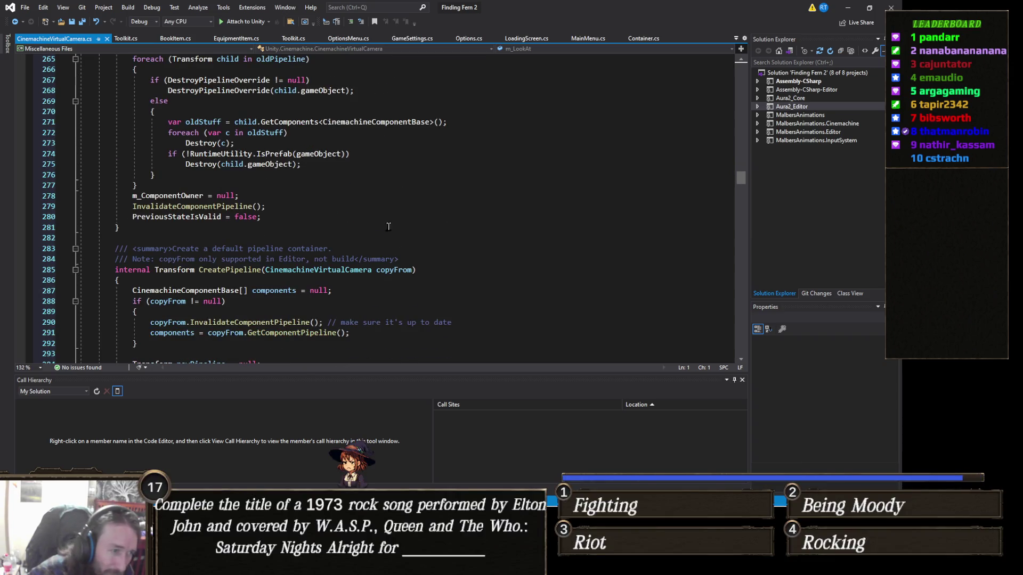
pyautogui.scroll(-1, 375, 214)
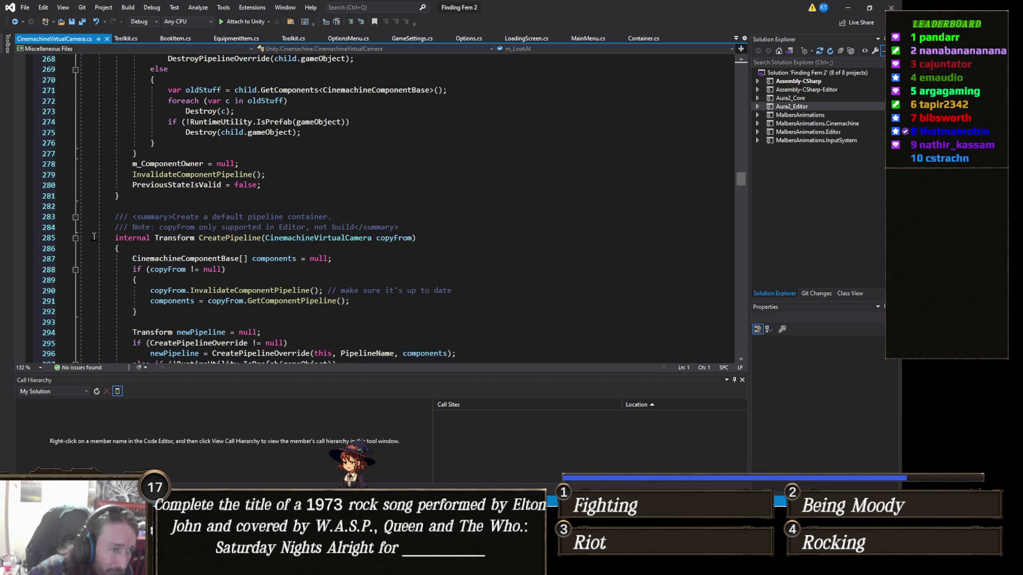
pyautogui.click(74, 238)
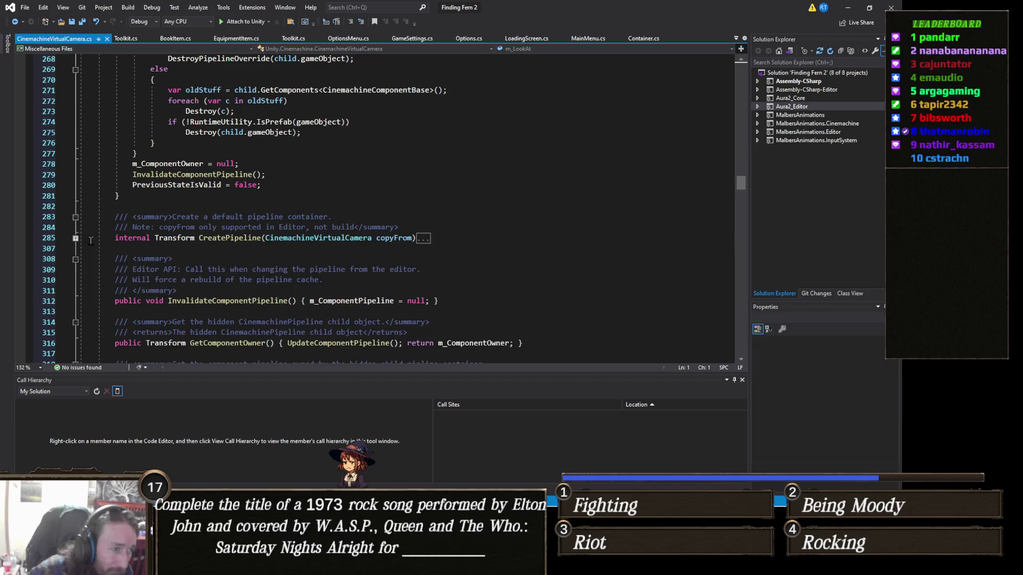
pyautogui.scroll(-10, 93, 248)
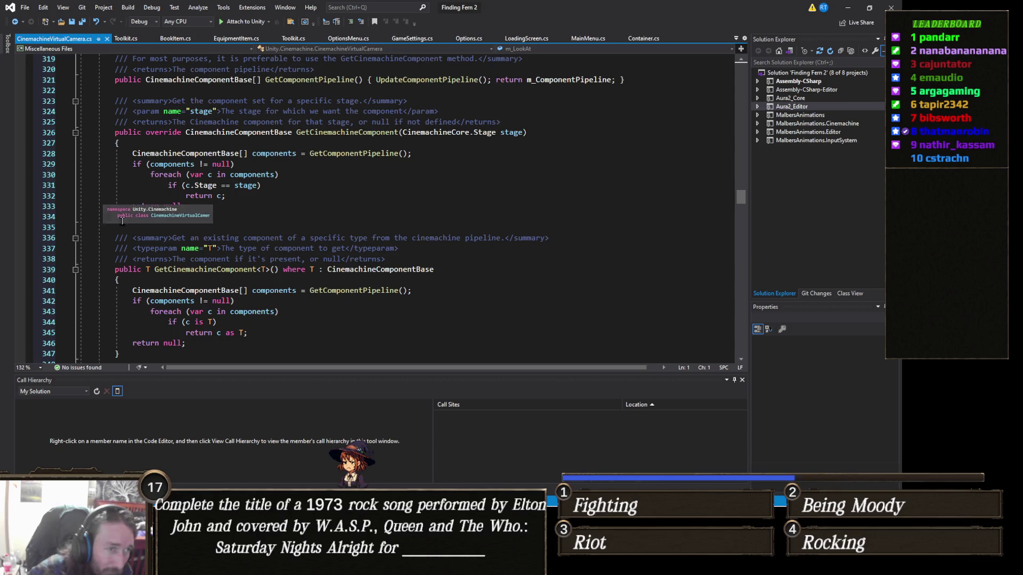
pyautogui.click(75, 133)
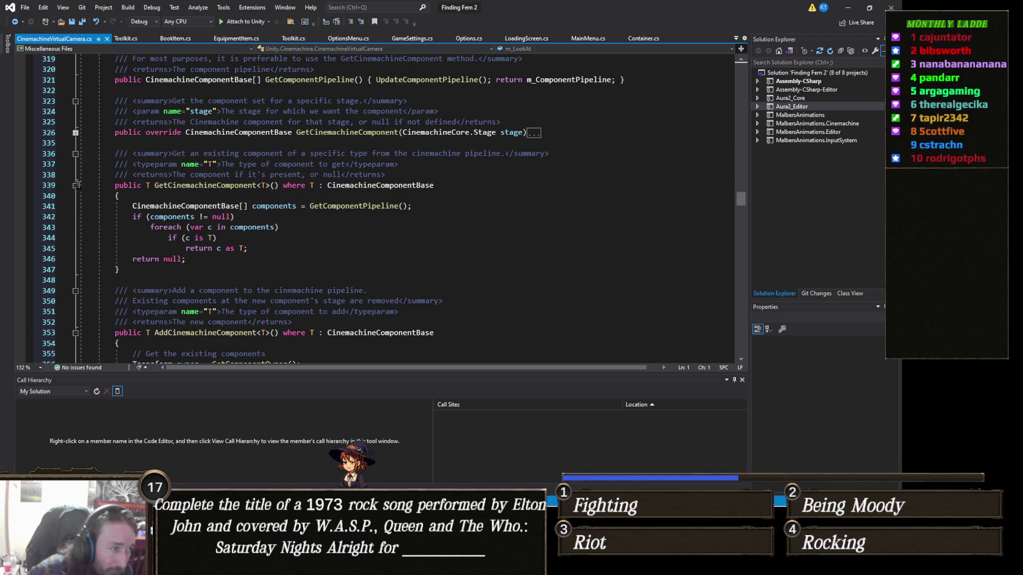
pyautogui.click(75, 185)
# Collapse AddCinemachineComponent and DestroyCinemachineComponent, then place the cursor on UpdateComponentPipeline at line 408
pyautogui.scroll(-2, 139, 220)
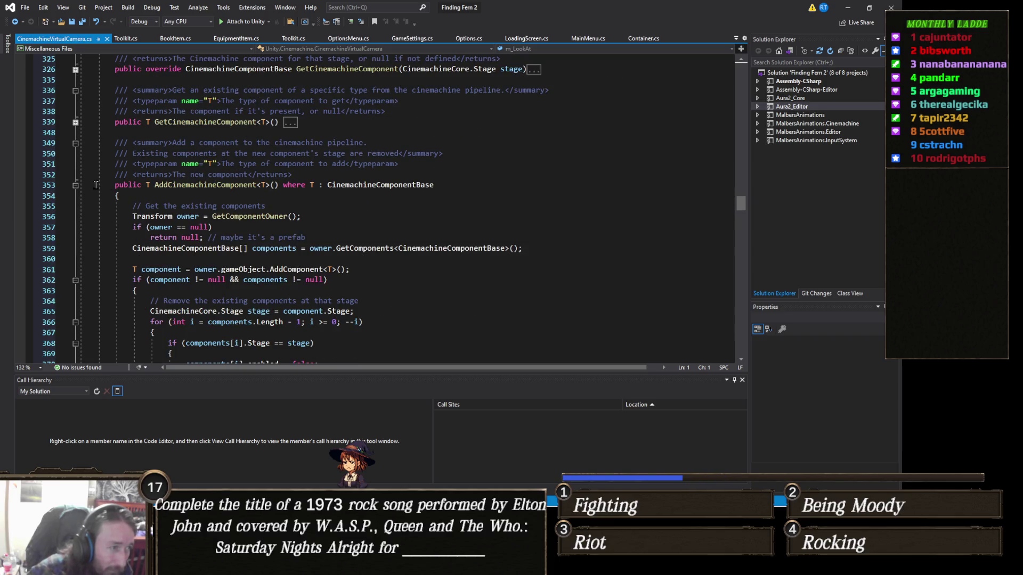
pyautogui.click(75, 186)
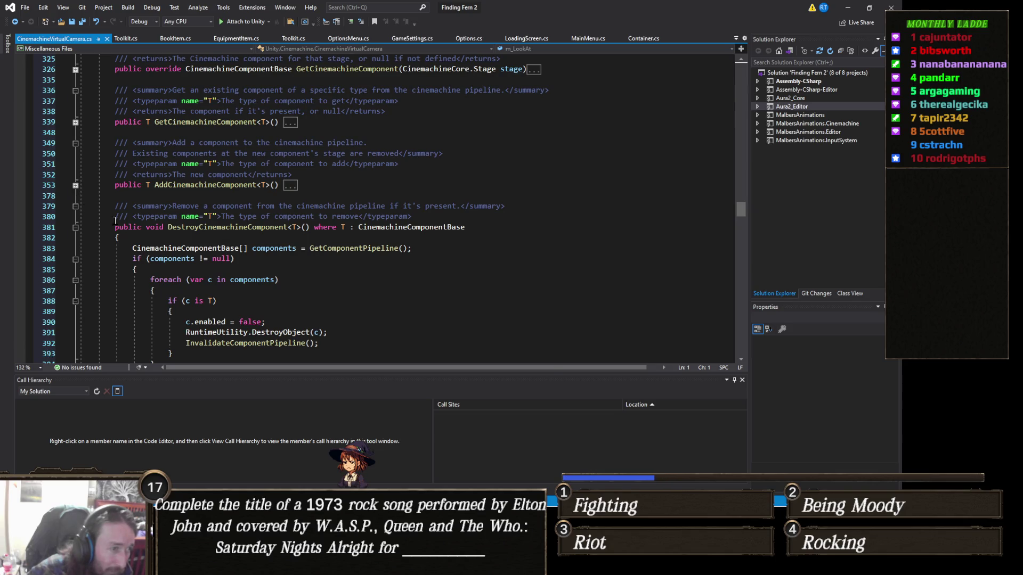
pyautogui.click(75, 227)
pyautogui.scroll(-6, 205, 285)
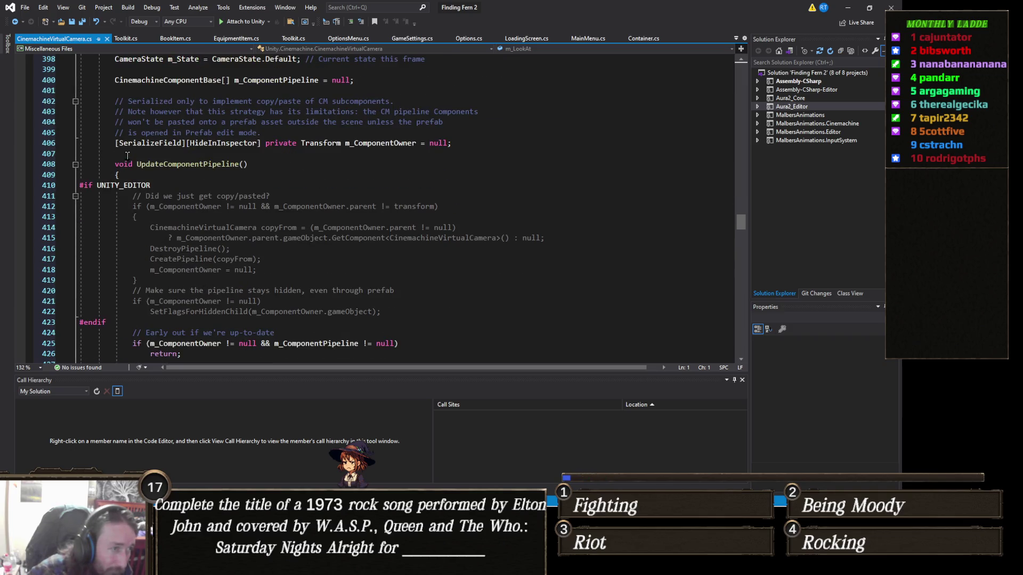
pyautogui.click(290, 163)
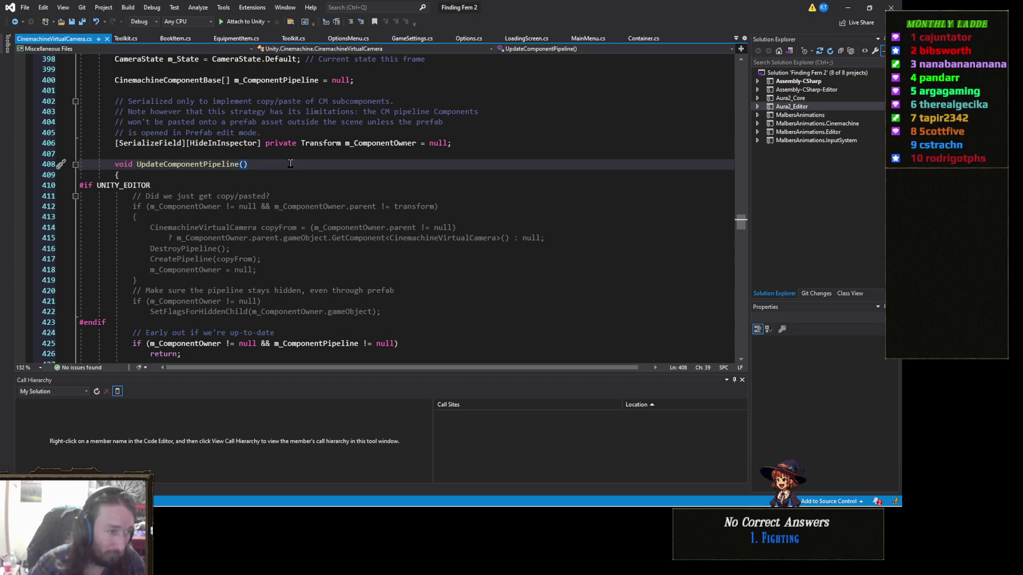
pyautogui.hotkey('ctrl', 'f')
# Search the file for 'lateup', close the search, and minimise Visual Studio
pyautogui.write('late')
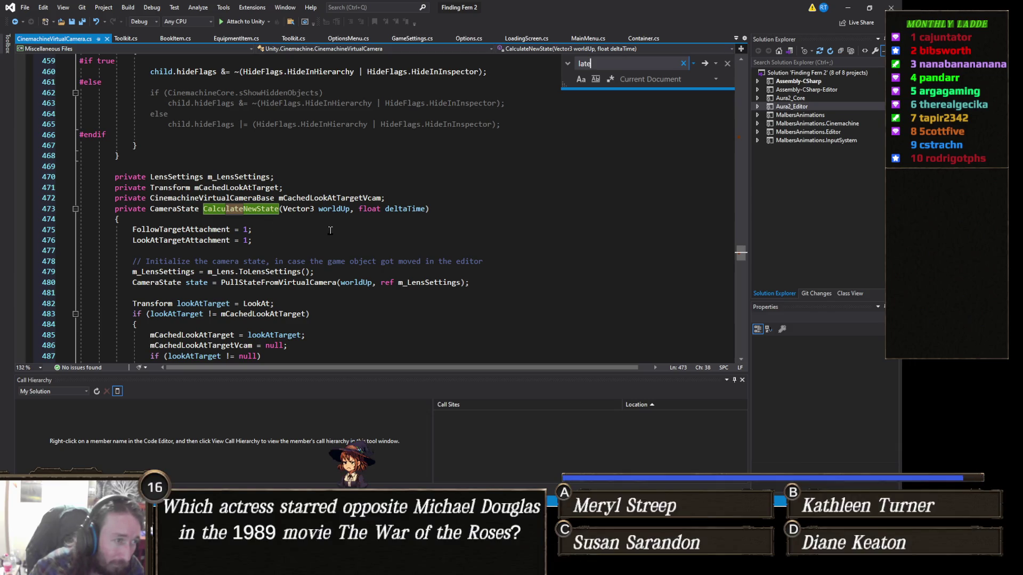
pyautogui.write('up')
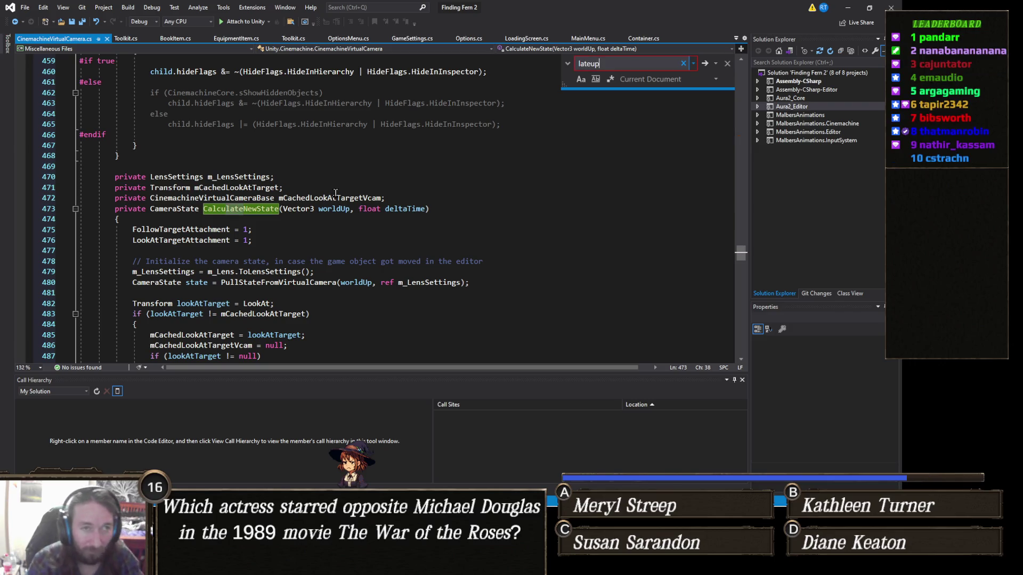
pyautogui.press('Escape')
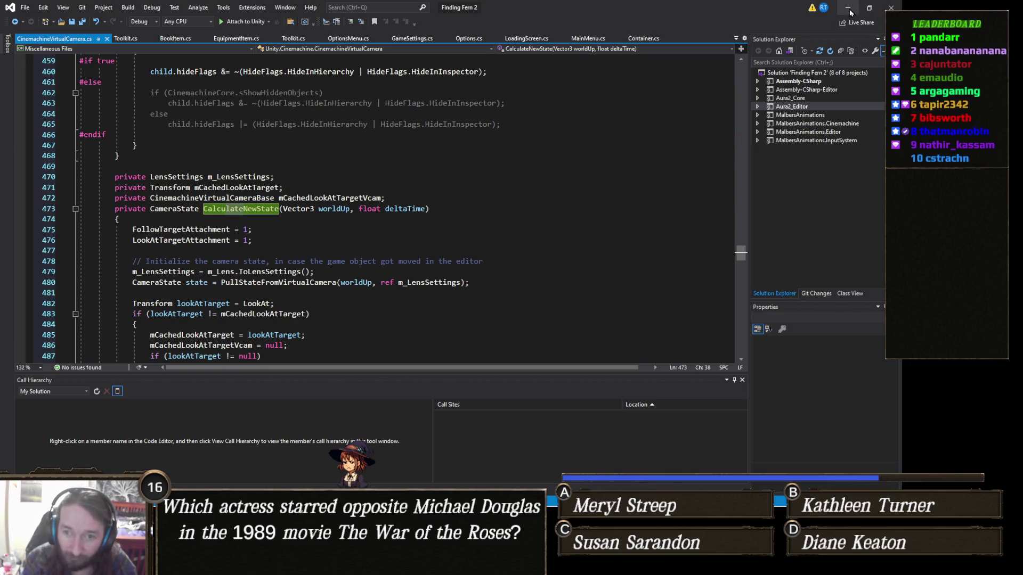
pyautogui.click(848, 8)
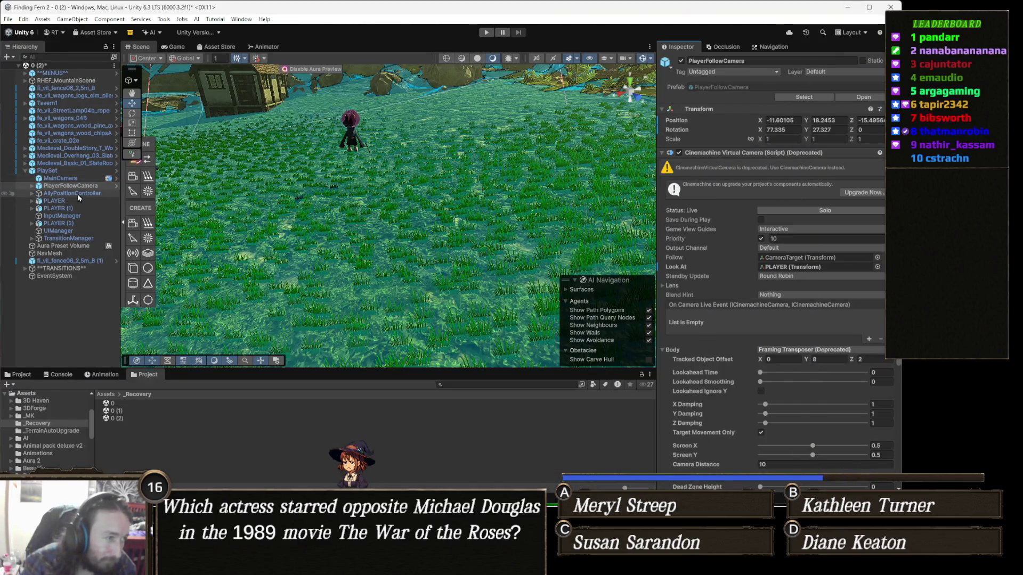
# Untick MainCamera's Cinemachine Brain and enter play mode to test the camera
pyautogui.click(61, 178)
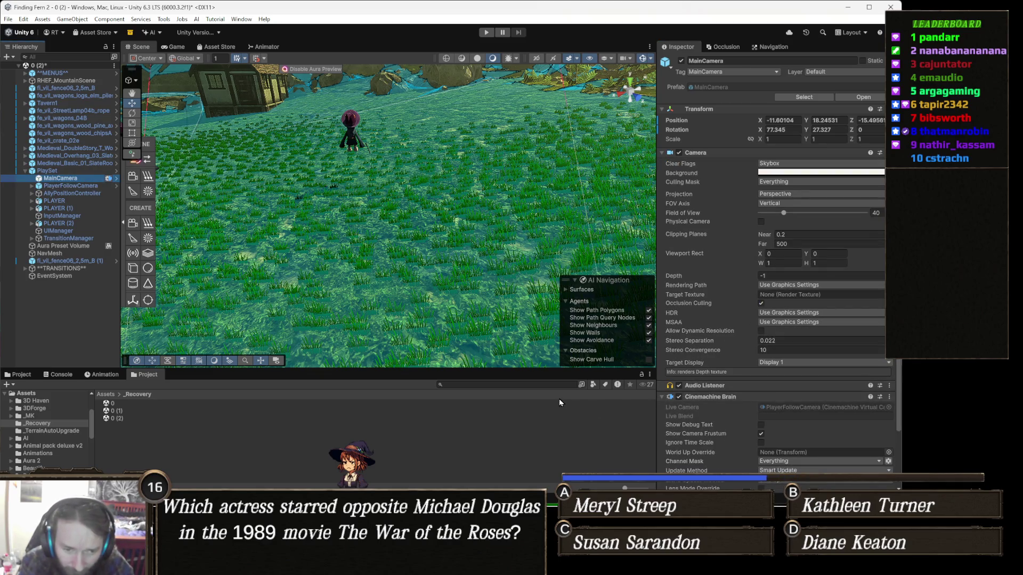
pyautogui.click(679, 397)
pyautogui.click(486, 33)
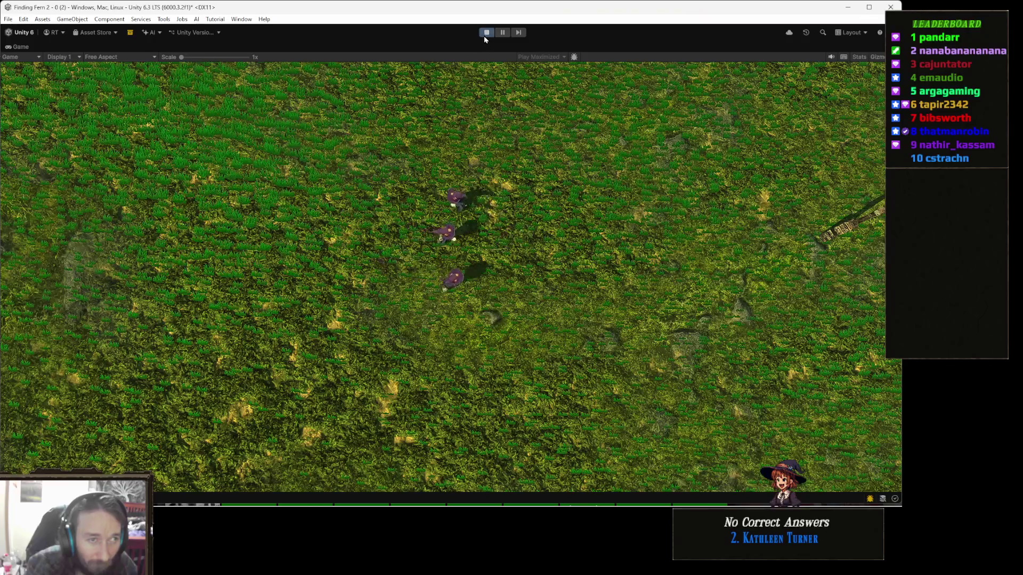
# Exit play mode and reselect MainCamera in the Hierarchy
pyautogui.click(484, 34)
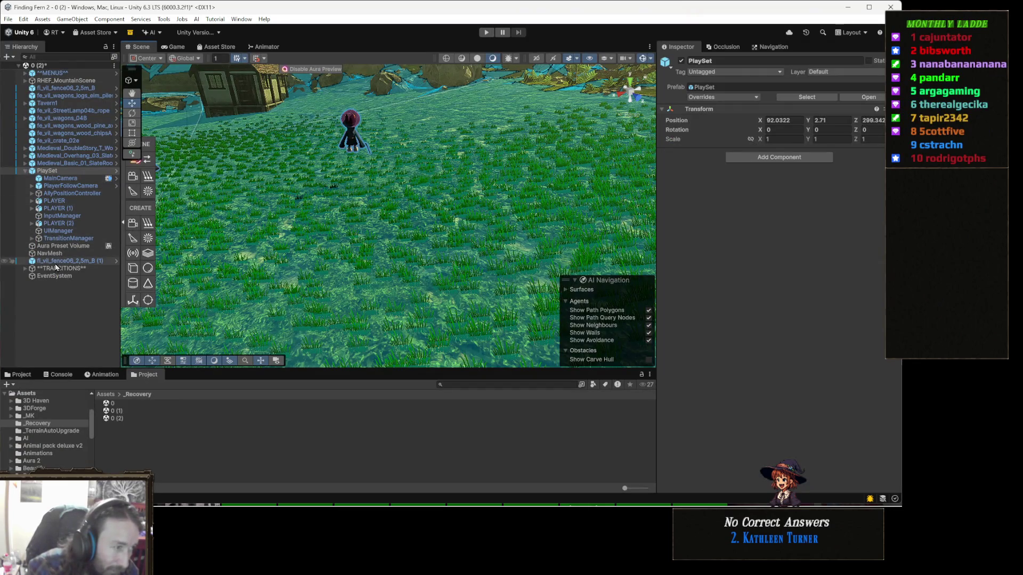
pyautogui.click(80, 179)
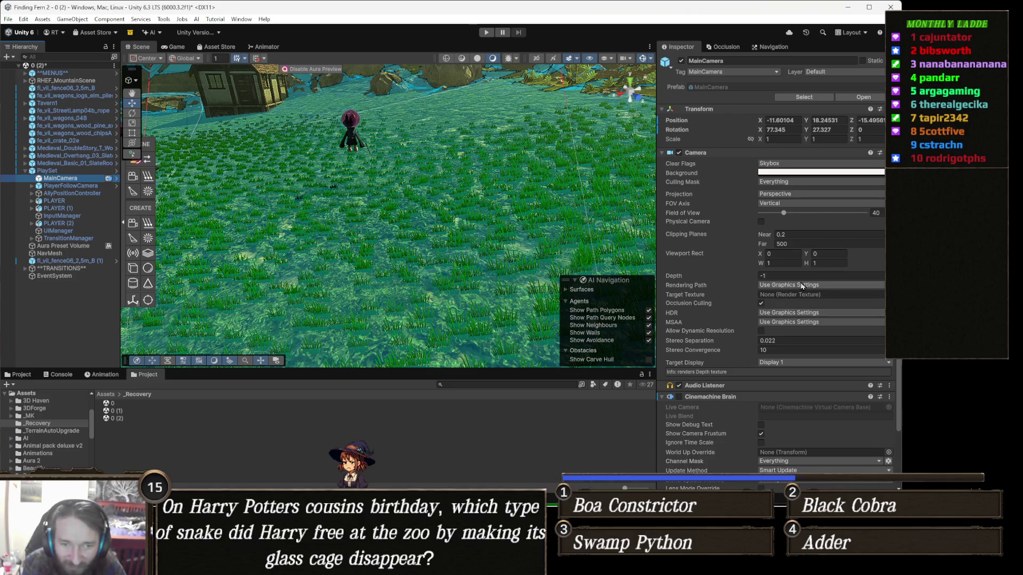
# Undo to re-enable MainCamera's Cinemachine Brain and scroll to its update and blend settings
pyautogui.hotkey('ctrl', 'z')
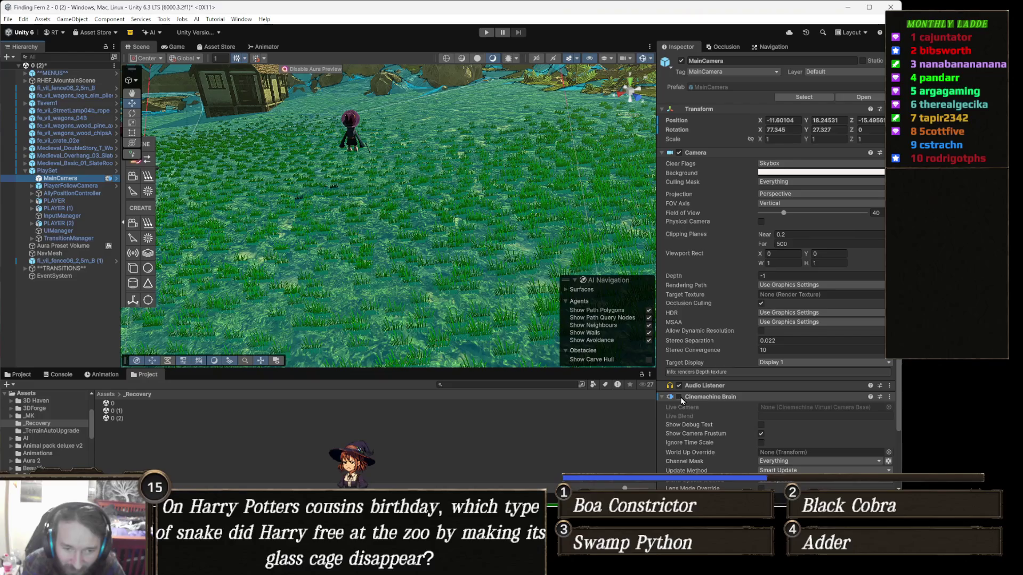
pyautogui.scroll(-3, 798, 337)
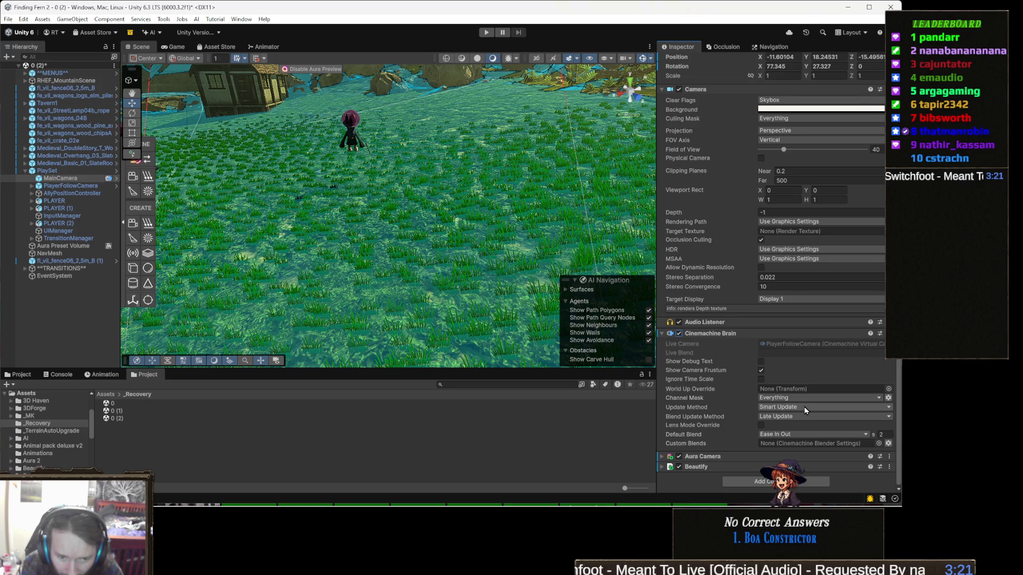
pyautogui.click(804, 407)
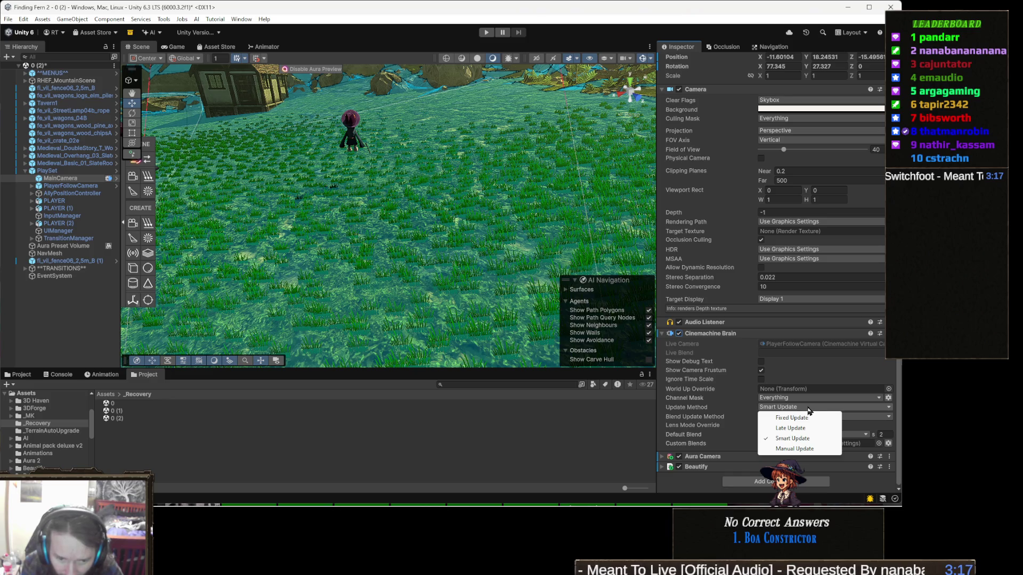
pyautogui.click(704, 415)
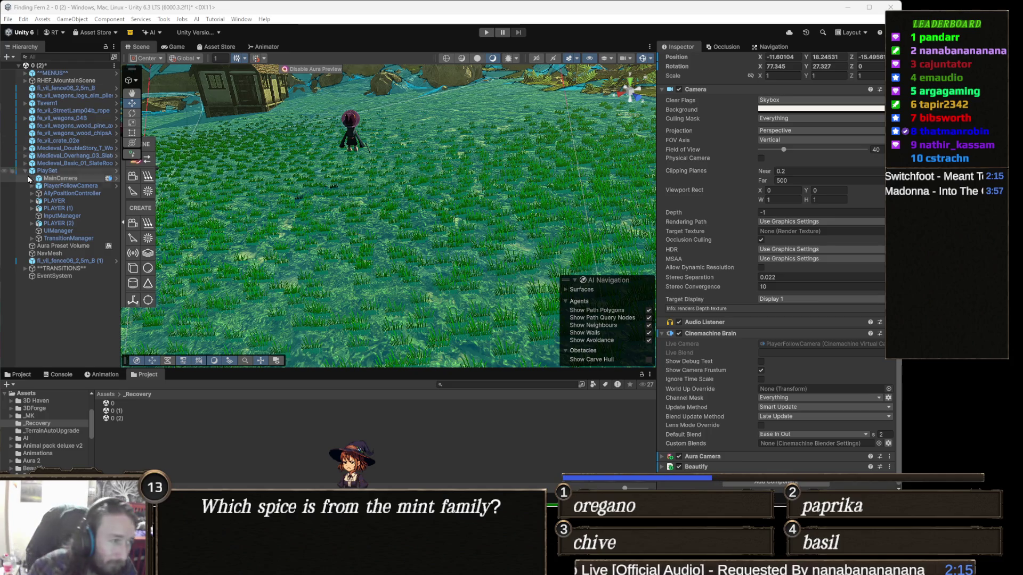
# Select PlayerFollowCamera and untick its Camera Handler (Script) component
pyautogui.click(93, 186)
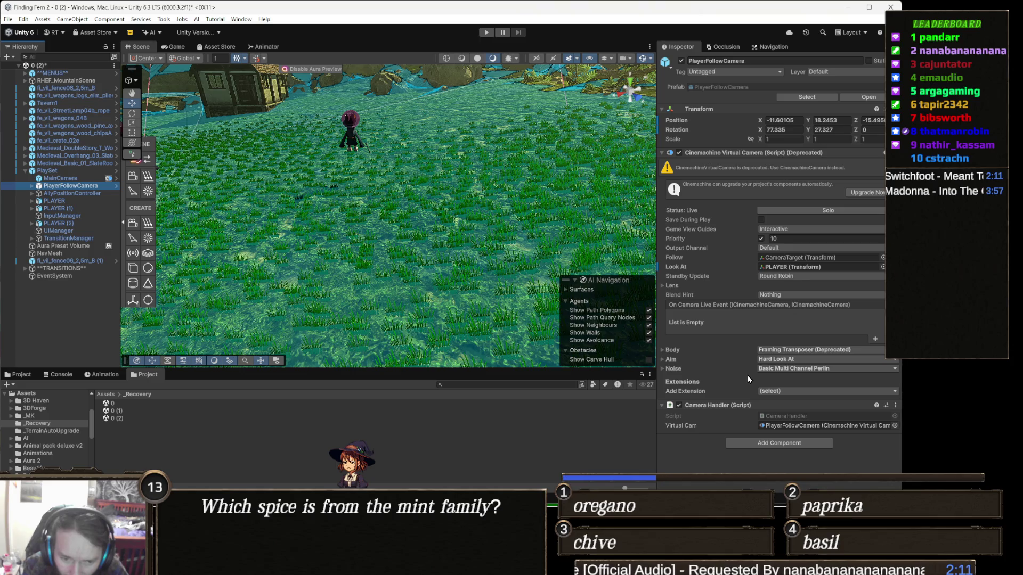
pyautogui.click(687, 406)
pyautogui.click(716, 406)
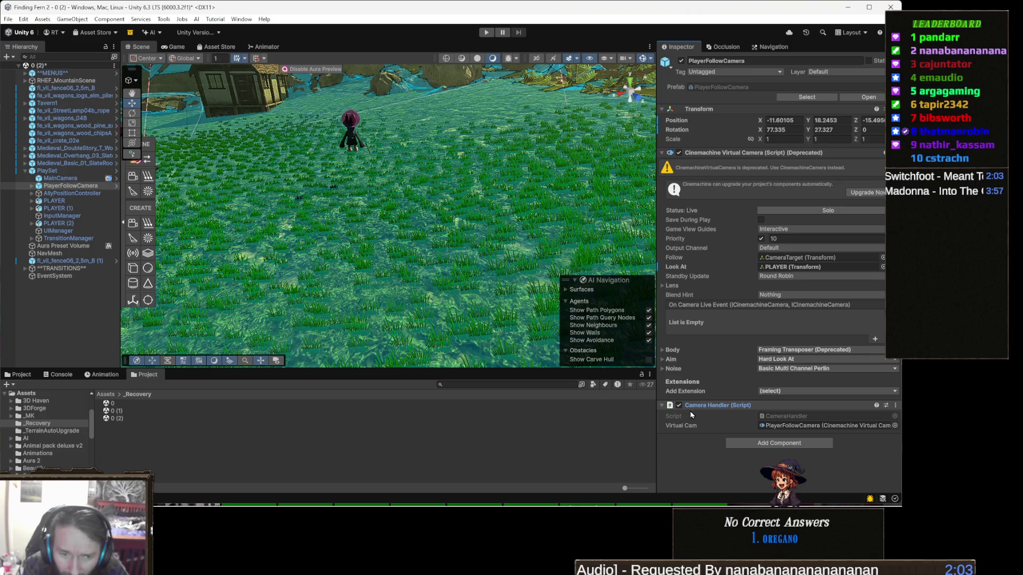
pyautogui.click(679, 406)
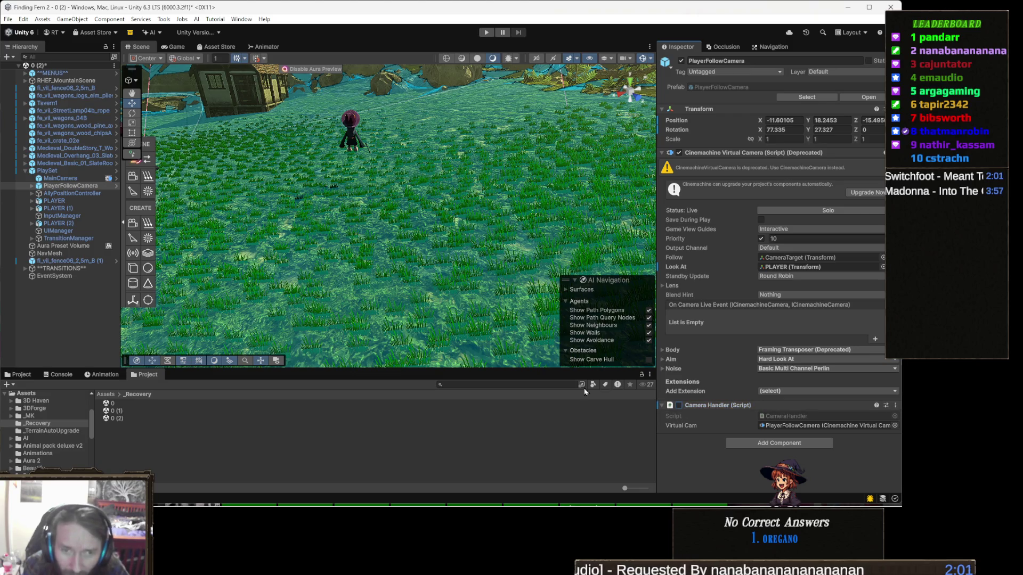
# Play-test, pause and exit play mode, then reselect PlayerFollowCamera and collapse its Cinemachine Virtual Camera
pyautogui.click(486, 32)
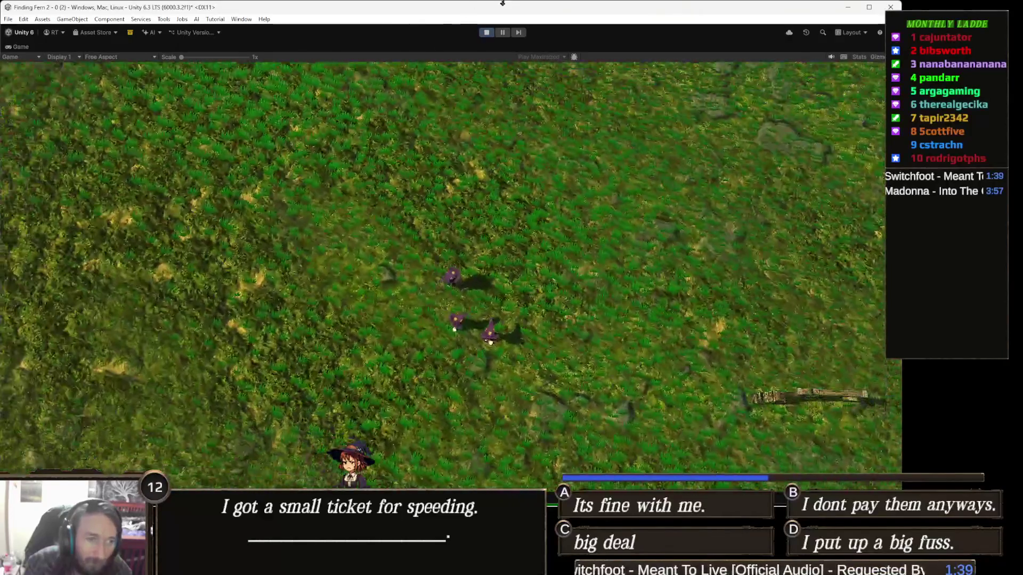
pyautogui.press('Escape')
pyautogui.hotkey('ctrl', 'p')
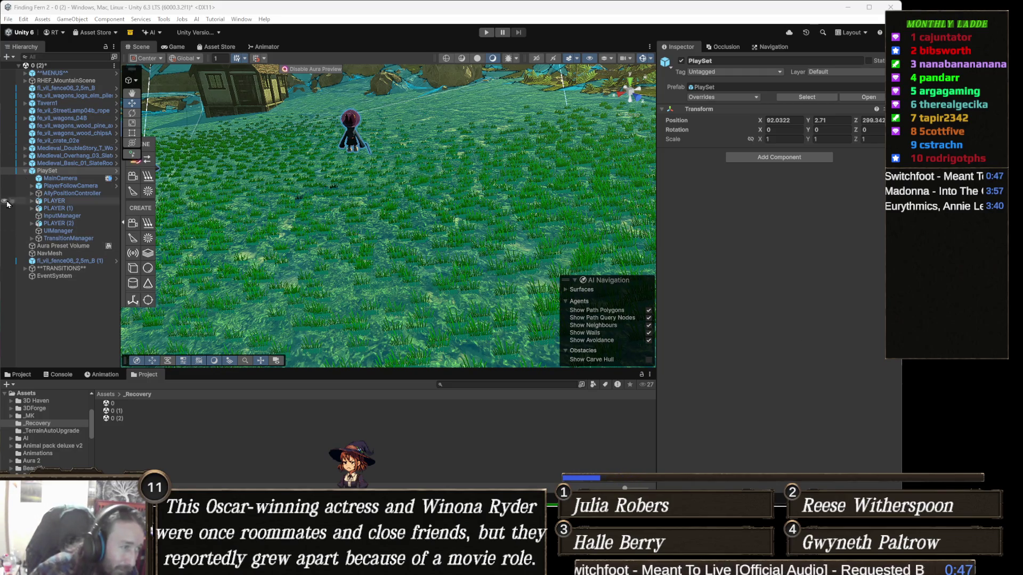
pyautogui.click(63, 186)
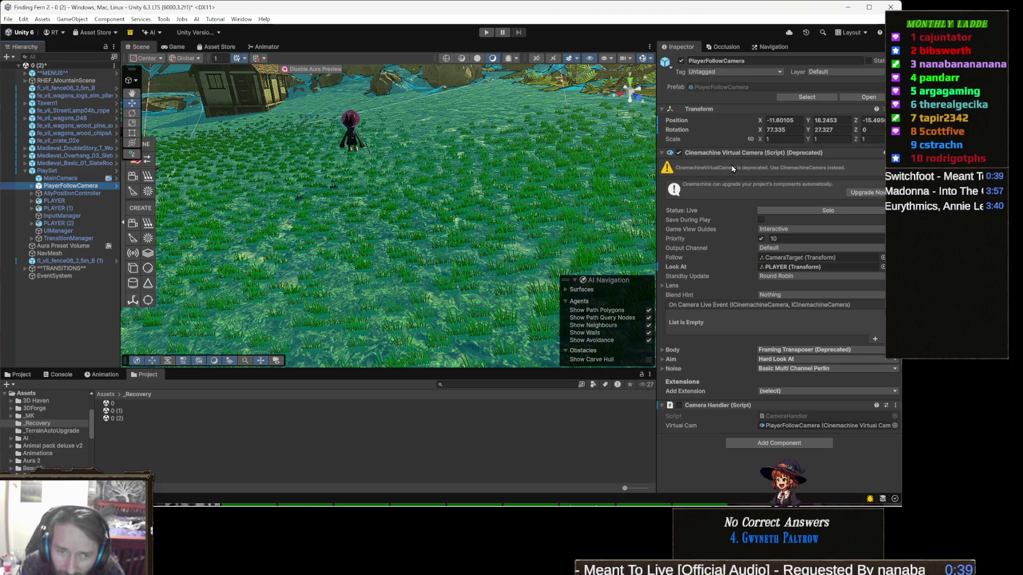
pyautogui.click(753, 154)
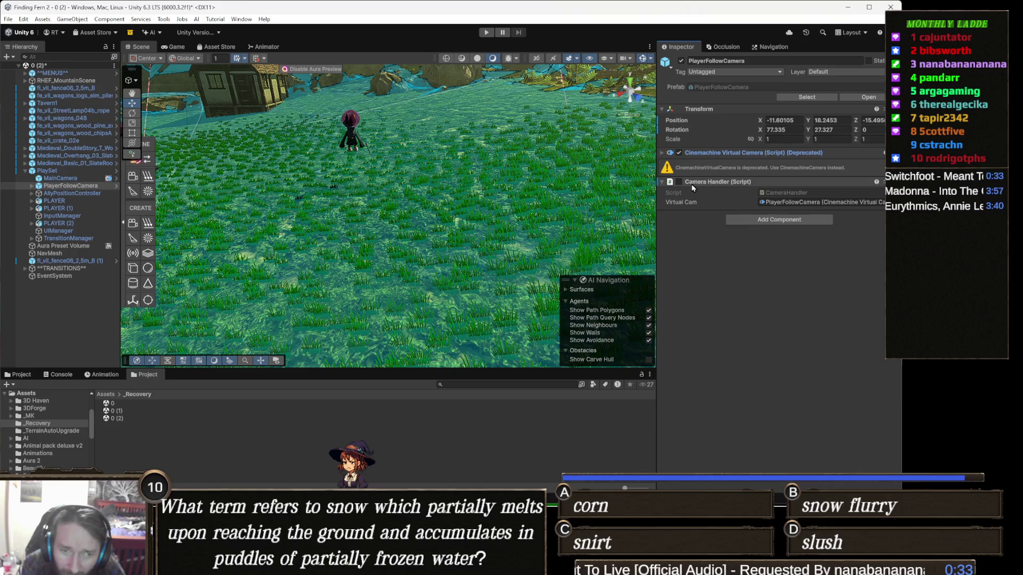
# Tick Camera Handler back on and deactivate the PlayerFollowCamera object
pyautogui.click(680, 182)
pyautogui.click(772, 155)
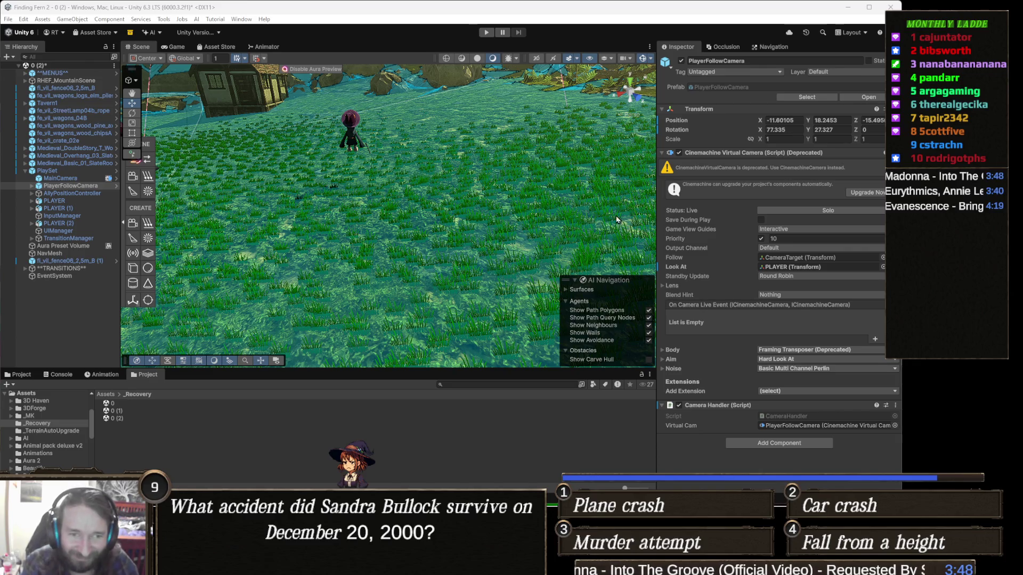
pyautogui.click(681, 62)
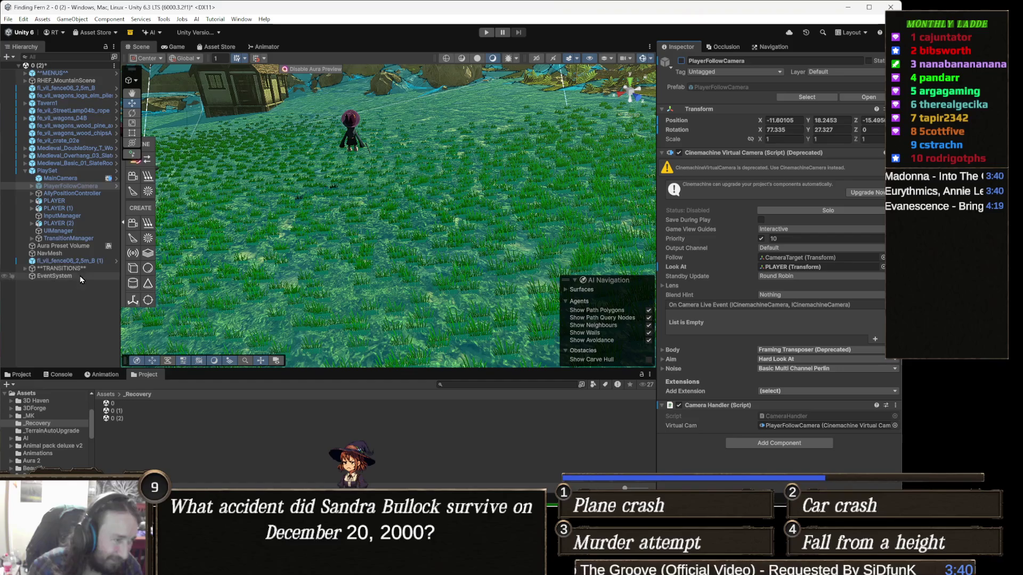
# Select MainCamera, untick its Cinemachine Brain, and collapse that component
pyautogui.click(78, 179)
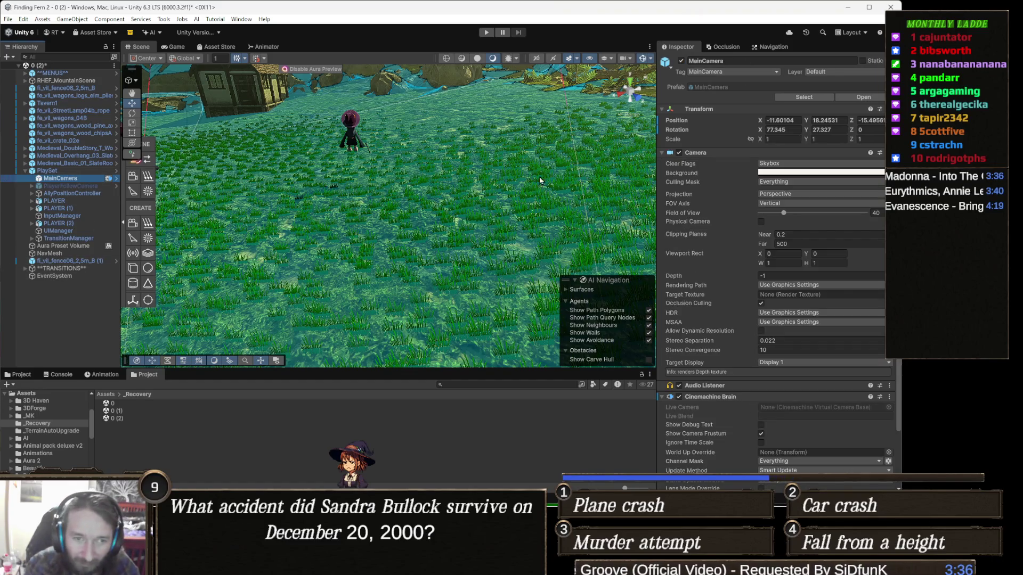
pyautogui.click(679, 397)
pyautogui.click(717, 398)
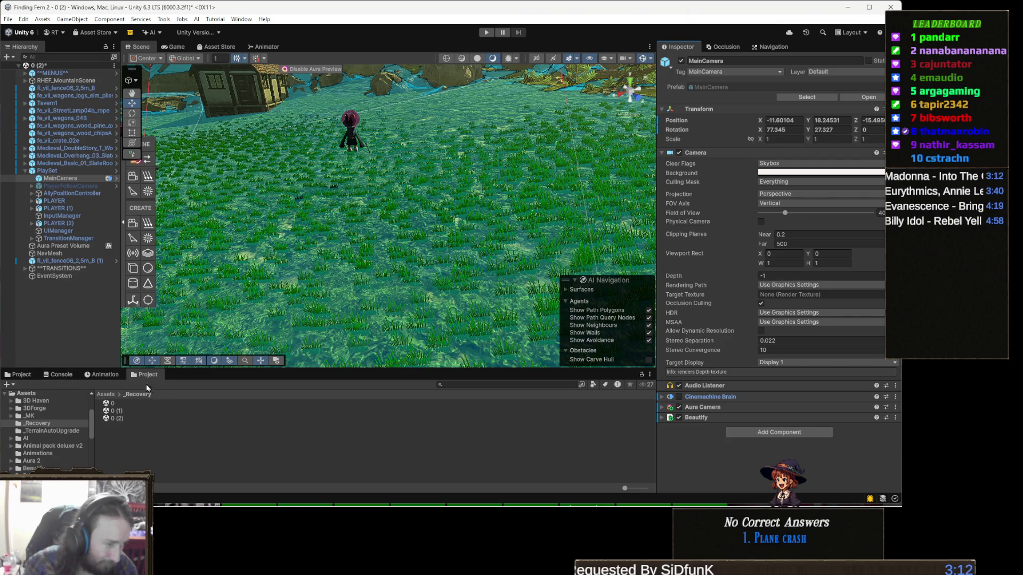
# Create a MonoBehaviour script named CameraControl inside Assets/Scripts
pyautogui.click(107, 395)
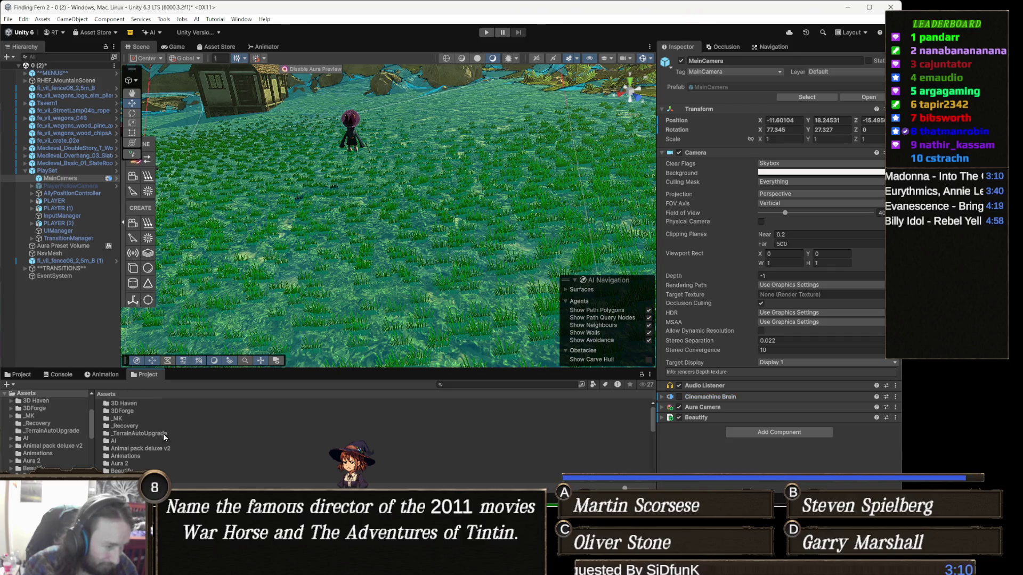
pyautogui.scroll(-10, 150, 467)
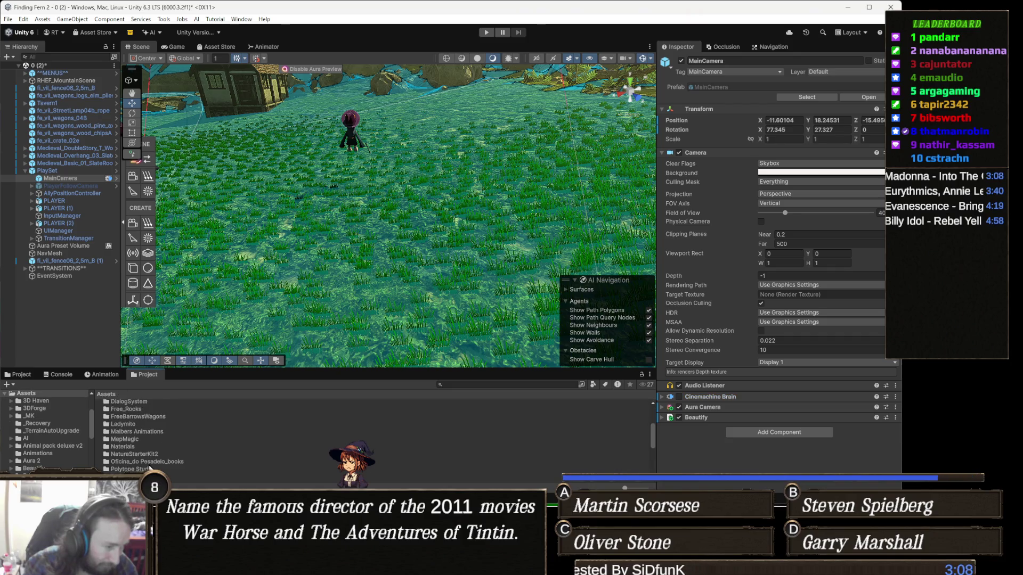
pyautogui.scroll(3, 147, 434)
pyautogui.doubleClick(234, 433)
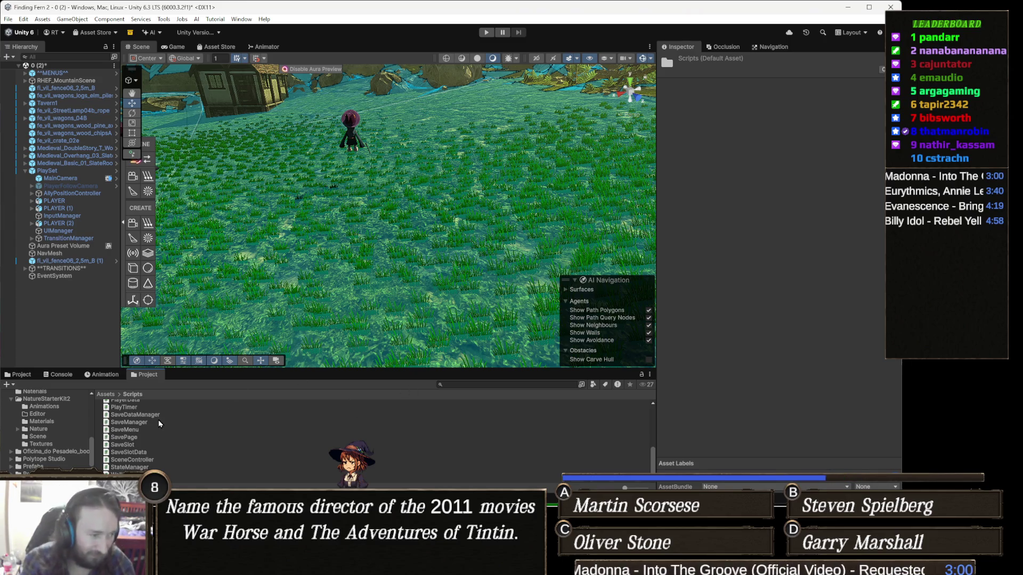
pyautogui.rightClick(138, 422)
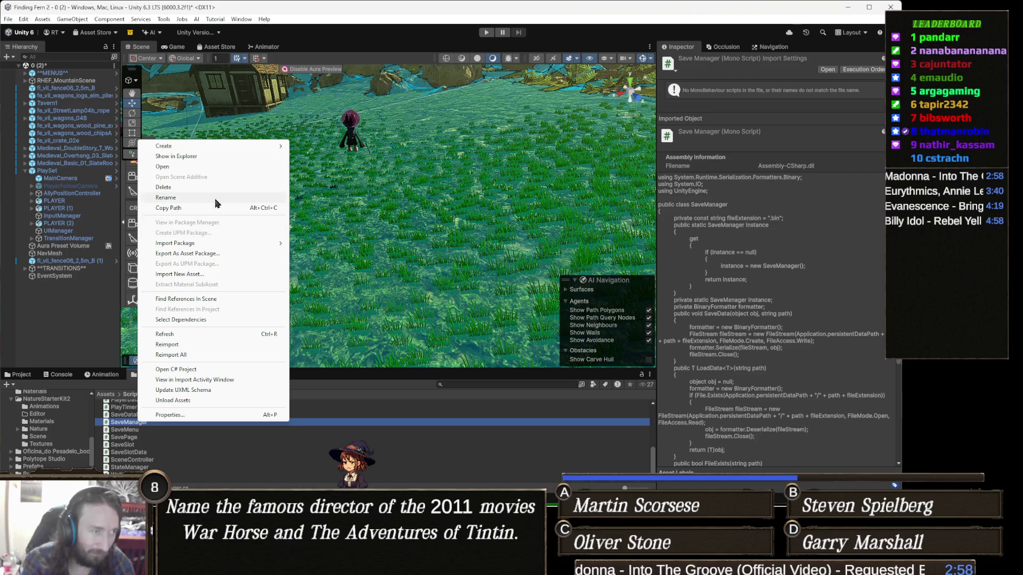
pyautogui.moveTo(267, 148)
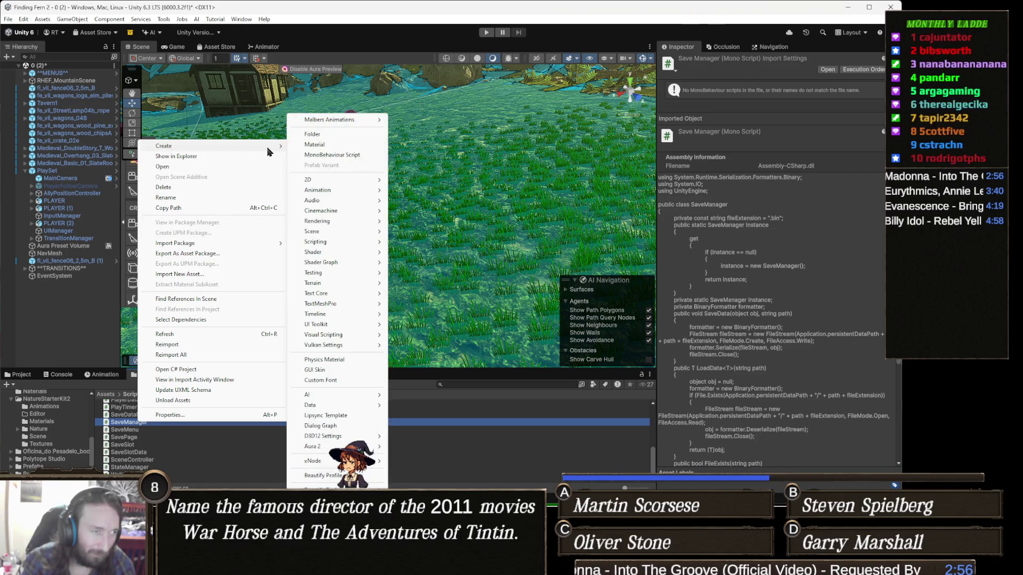
pyautogui.moveTo(358, 285)
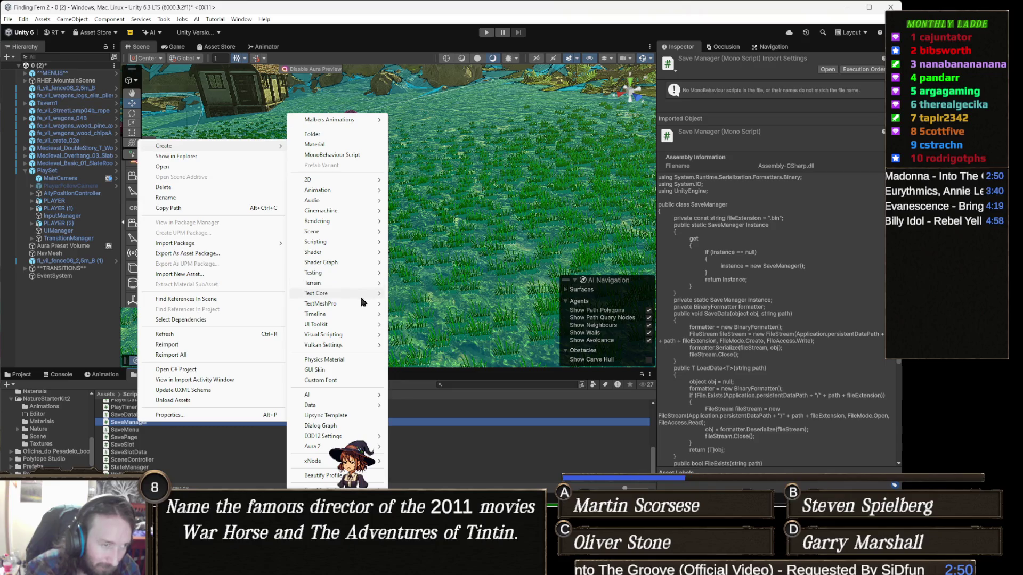
pyautogui.click(367, 156)
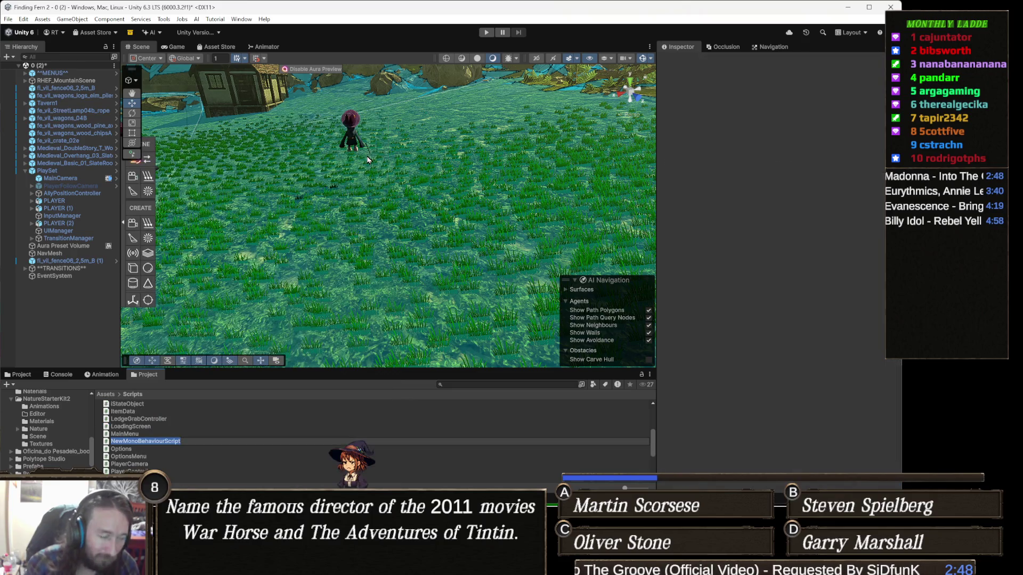
pyautogui.write('Came')
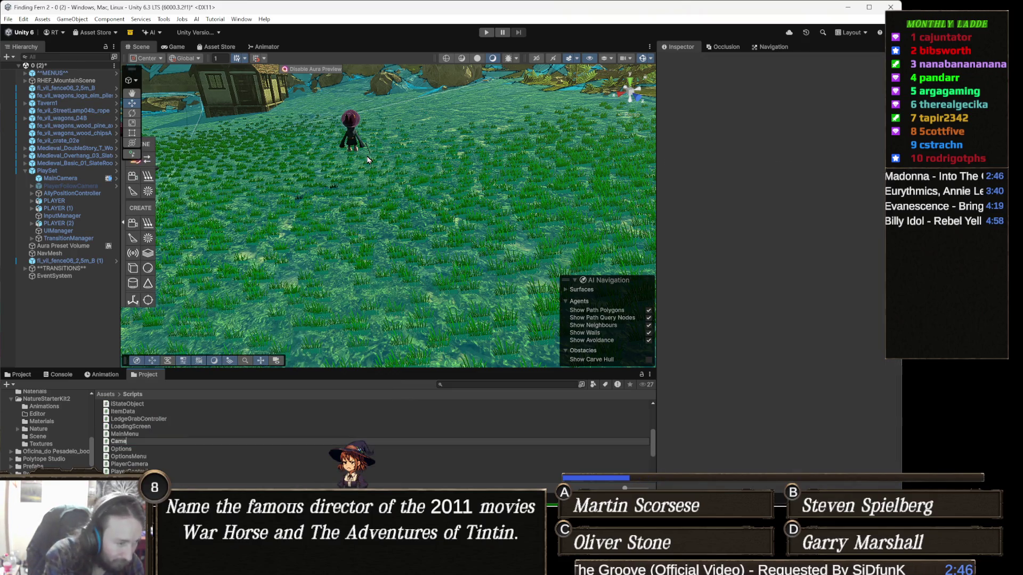
pyautogui.write('raControl')
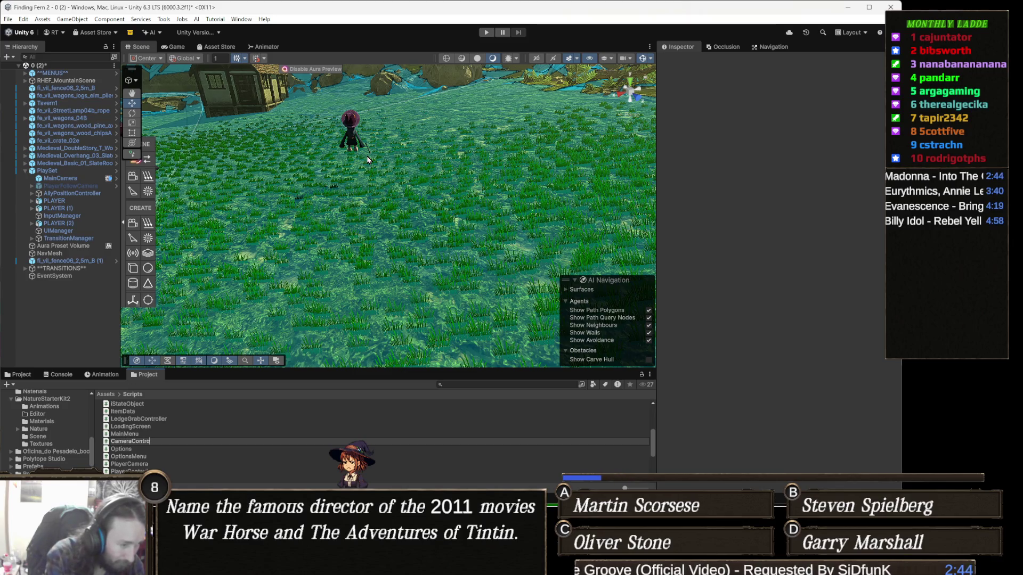
pyautogui.press('Return')
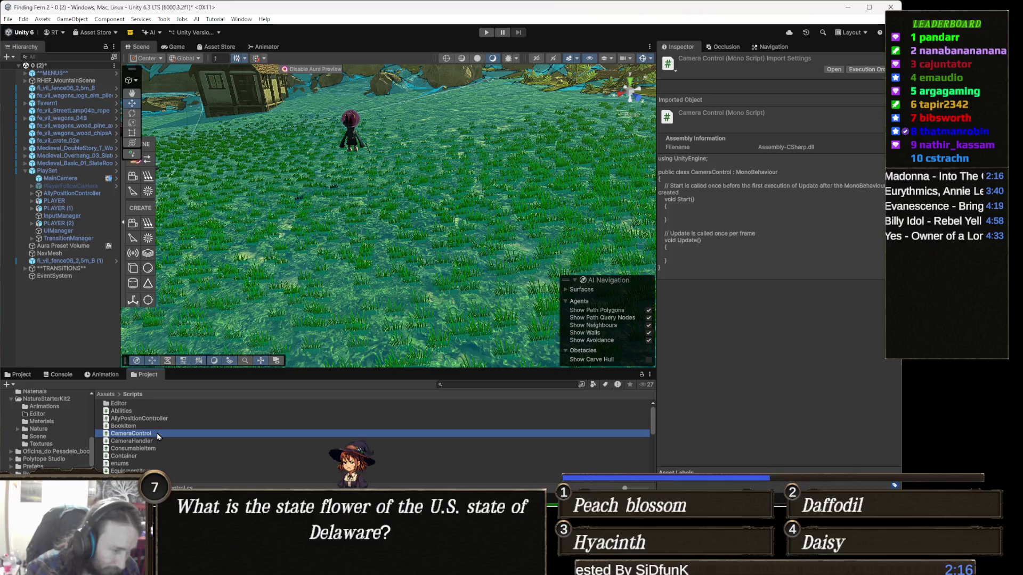
# Open CameraControl.cs in Visual Studio and delete the template Start and Update methods
pyautogui.doubleClick(130, 433)
pyautogui.moveTo(125, 231)
pyautogui.mouseDown()
pyautogui.moveTo(109, 112)
pyautogui.moveTo(99, 109)
pyautogui.mouseUp()
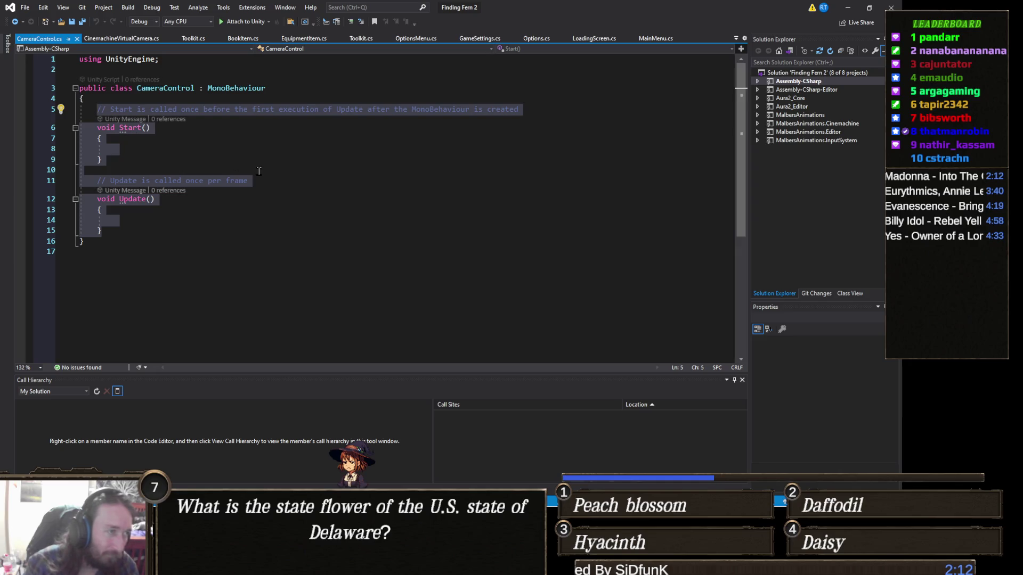
pyautogui.press('BackSpace')
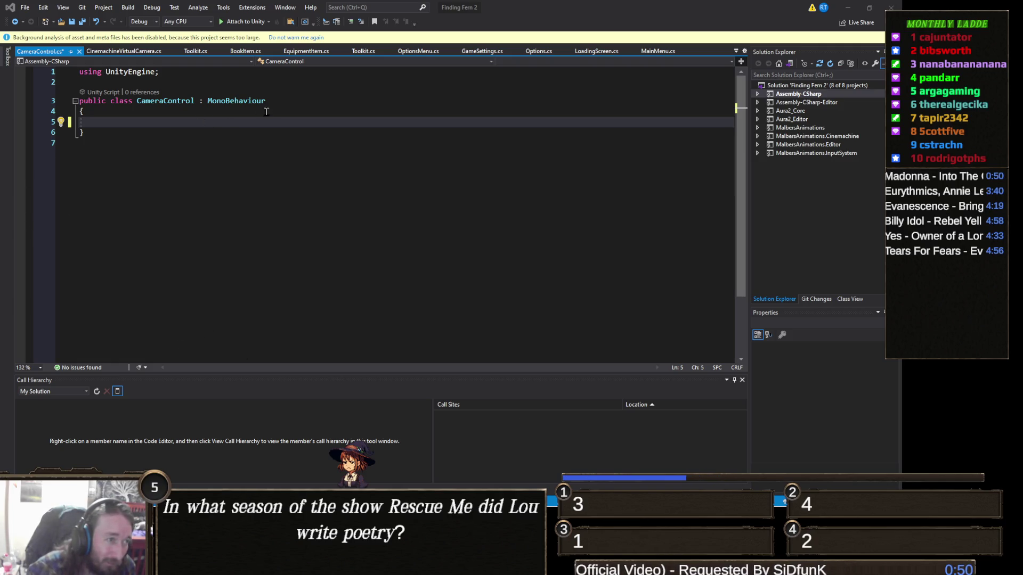
pyautogui.click(195, 124)
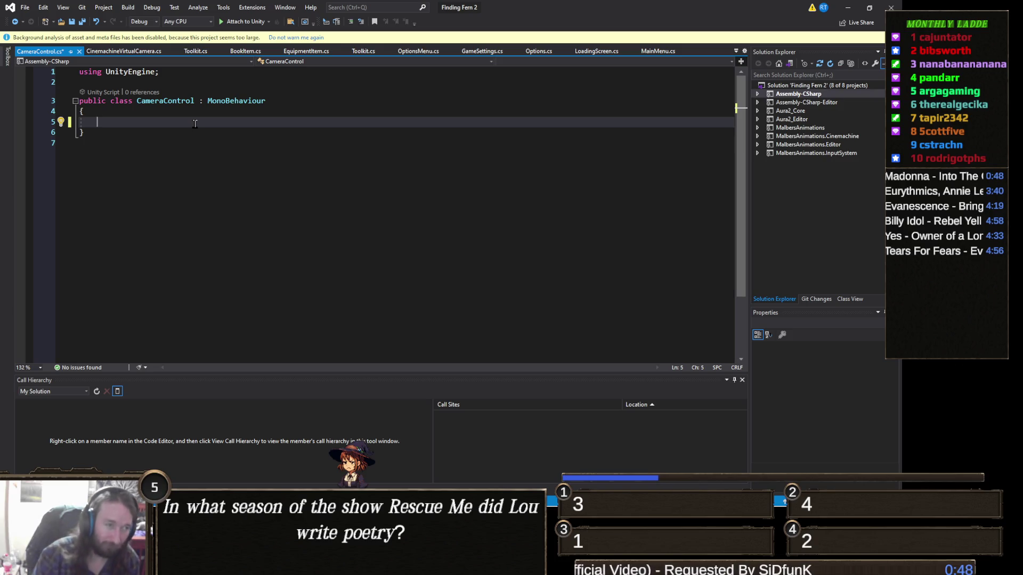
# Declare public fields Transform Target, Vector3 Offset and float followSpeed = 2.0f in CameraControl
pyautogui.write('p')
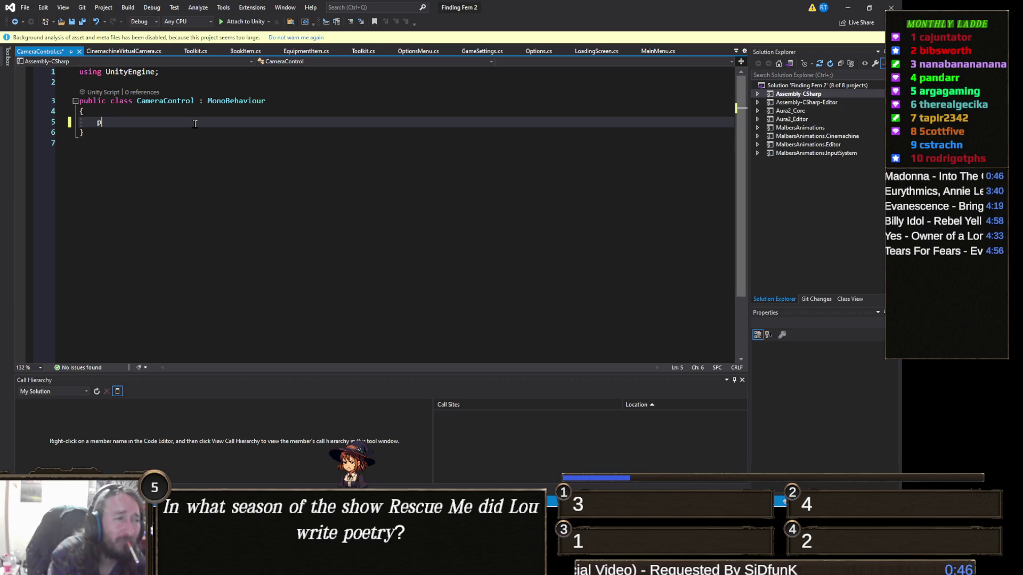
pyautogui.write('ublic Vec')
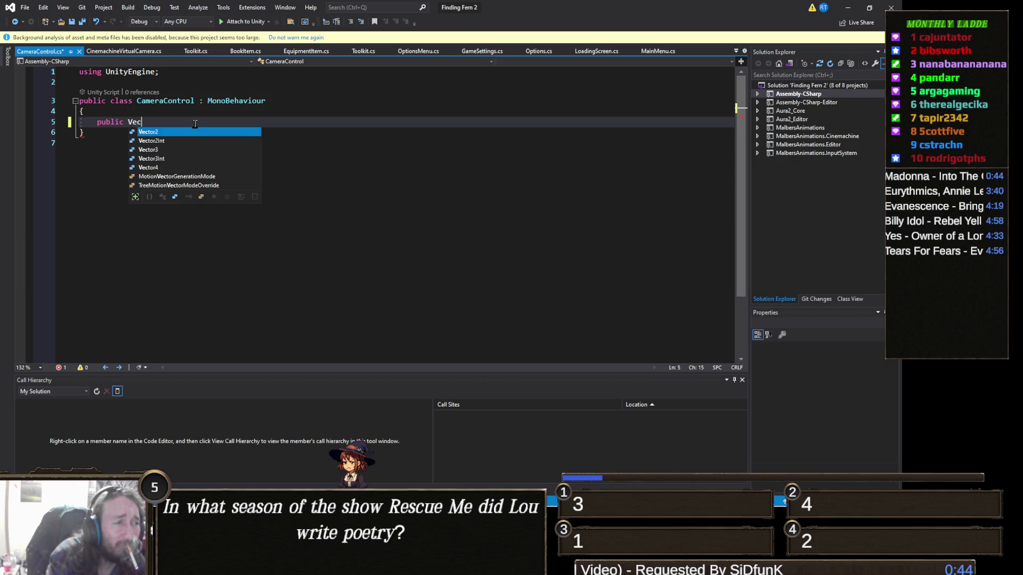
pyautogui.write('tor3 Offset;')
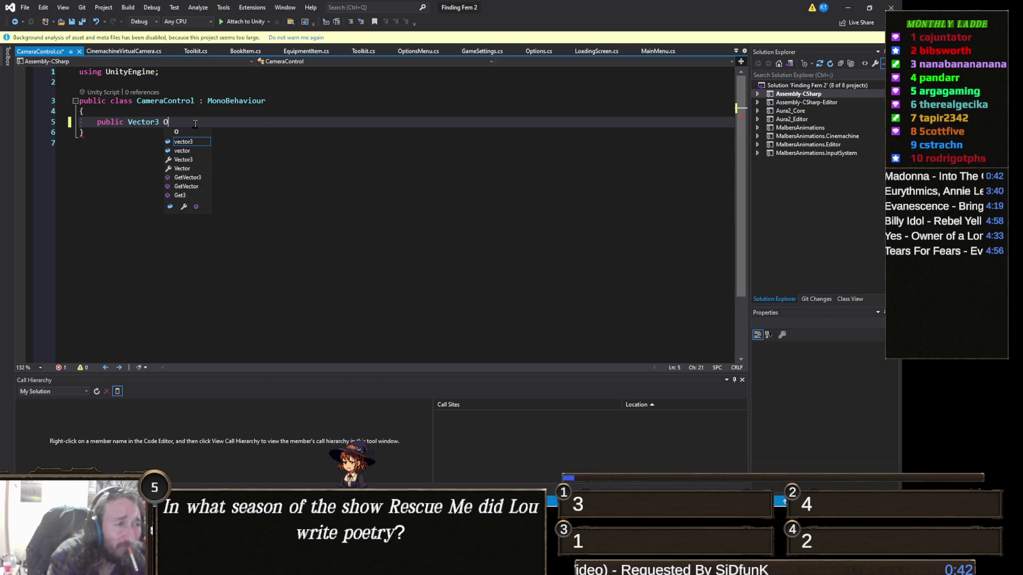
pyautogui.press('Up')
pyautogui.press('Return')
pyautogui.write('public Transform Target;')
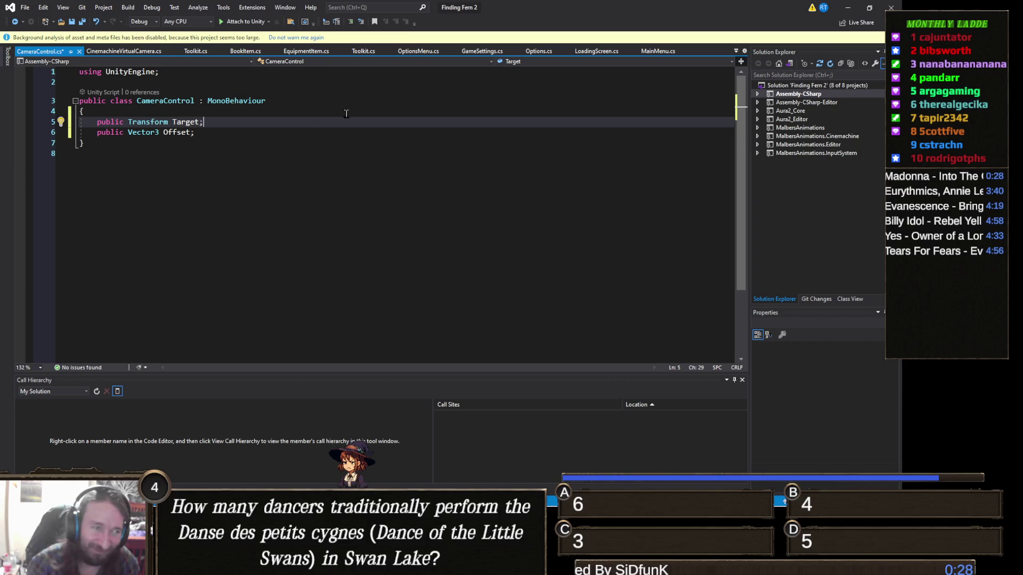
pyautogui.click(220, 132)
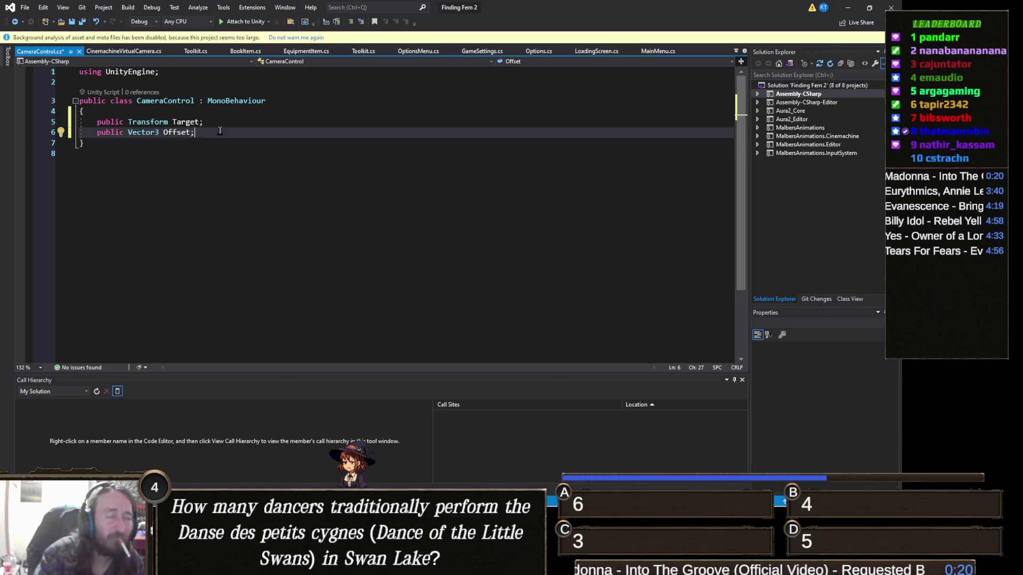
pyautogui.press('Return')
pyautogui.write('public float followSp')
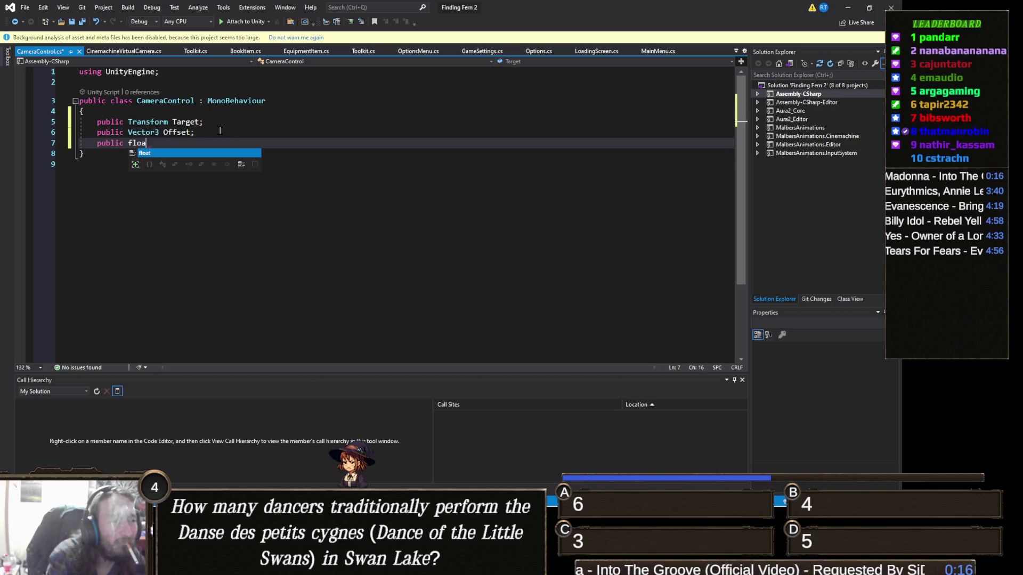
pyautogui.write('eed = ')
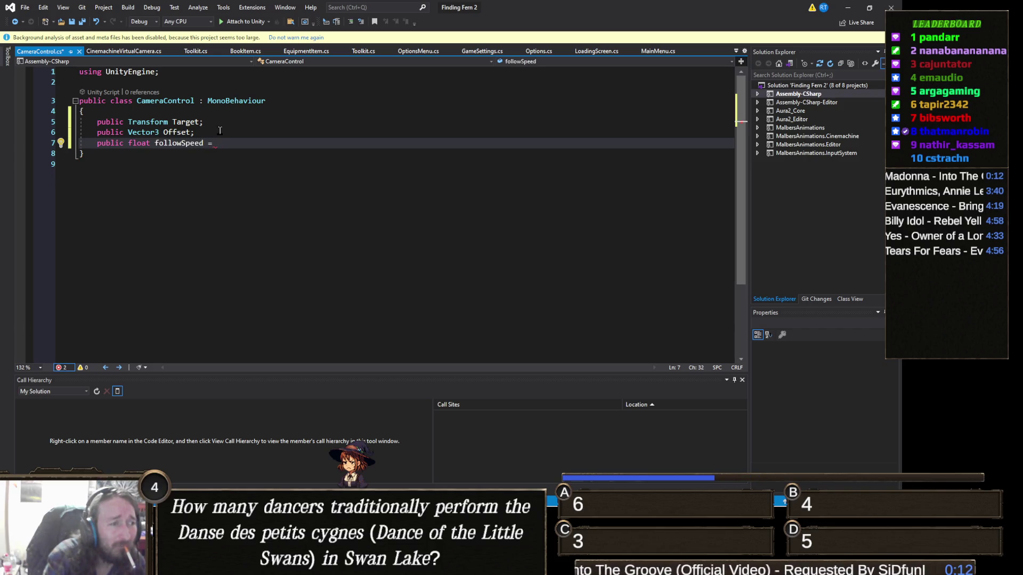
pyautogui.write('2.0f;')
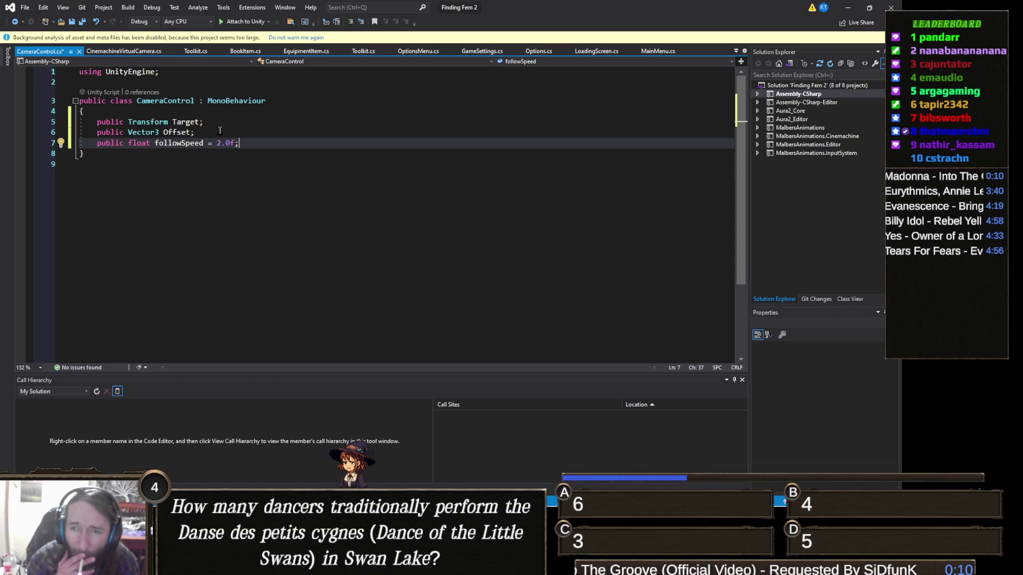
pyautogui.press('Return')
pyautogui.press('Return')
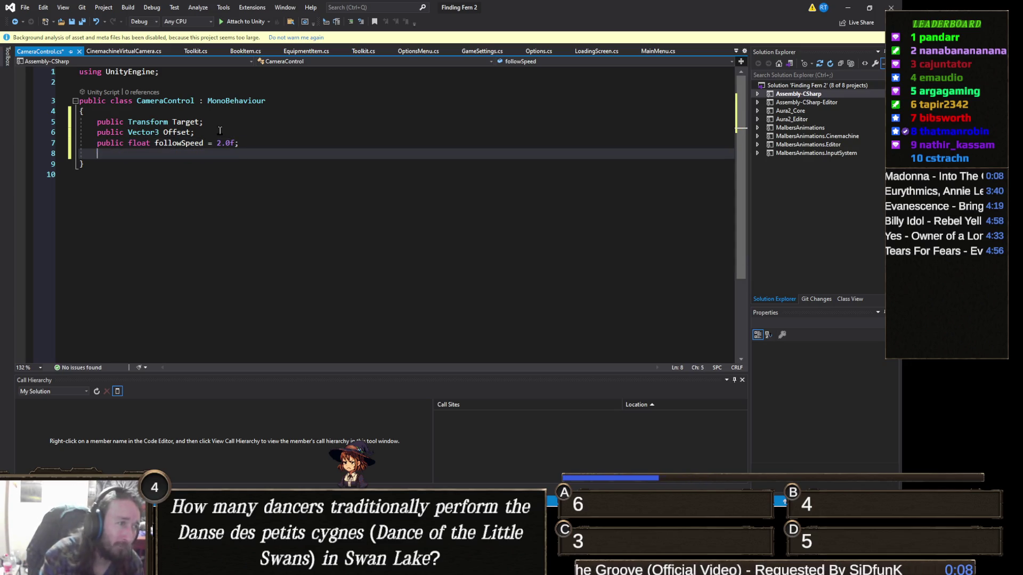
# Add a LateUpdate method starting transform.position = Vector3.Lerp(transform.position, ..
pyautogui.write('void Lat')
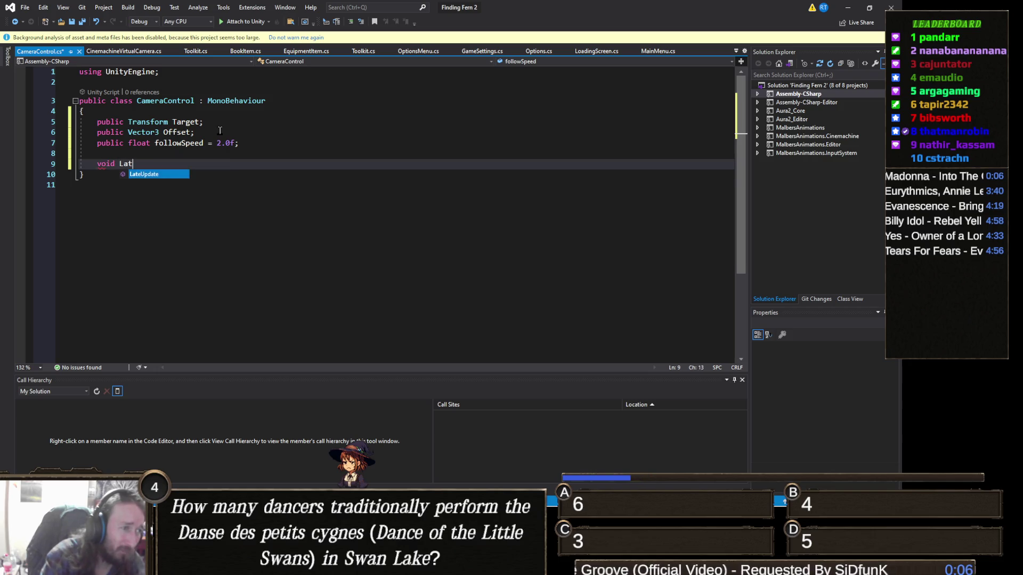
pyautogui.press('Tab')
pyautogui.write('ca')
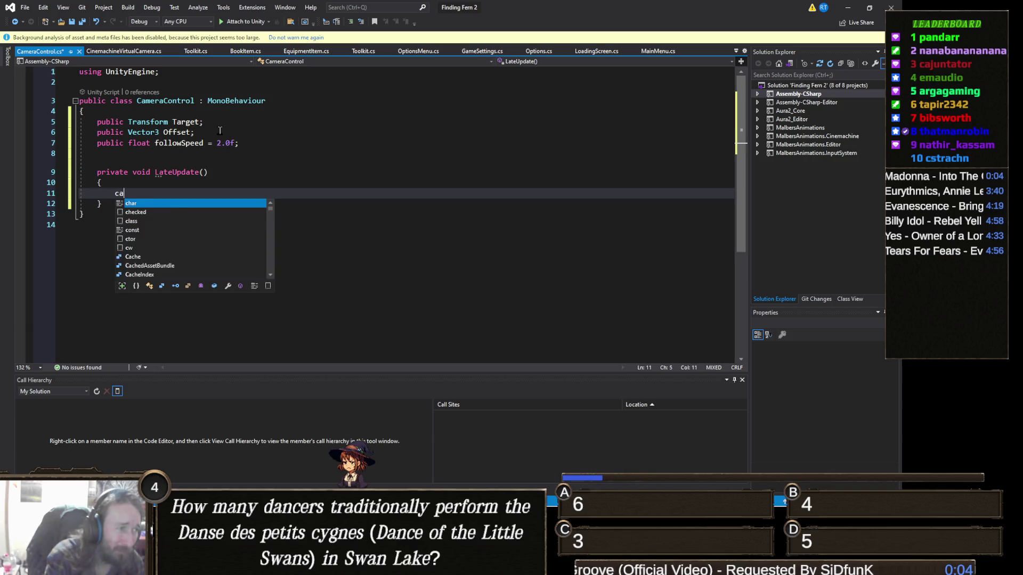
pyautogui.press('BackSpace')
pyautogui.press('BackSpace')
pyautogui.write('transform.')
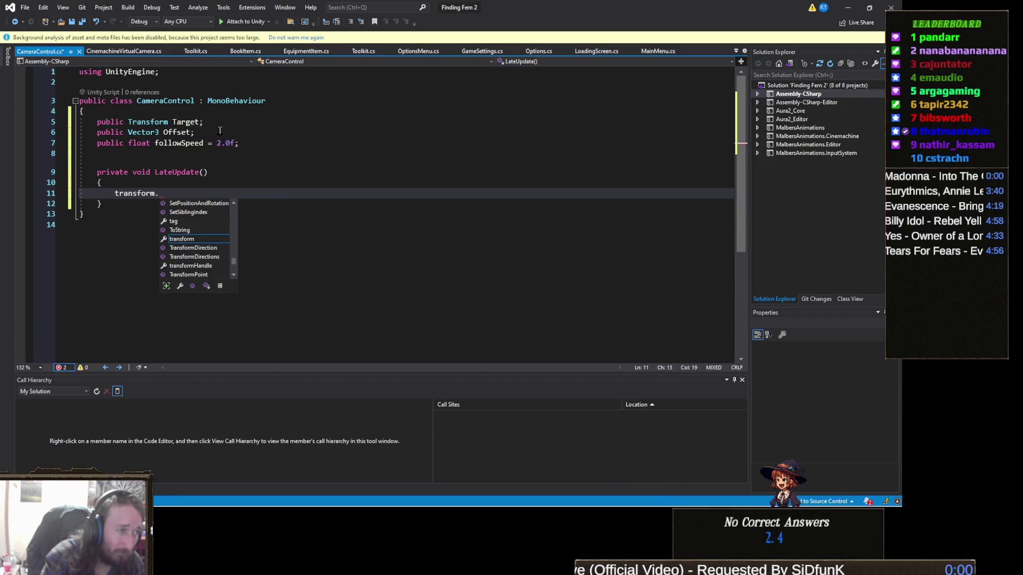
pyautogui.write('pos')
pyautogui.press('space')
pyautogui.write('ition = ')
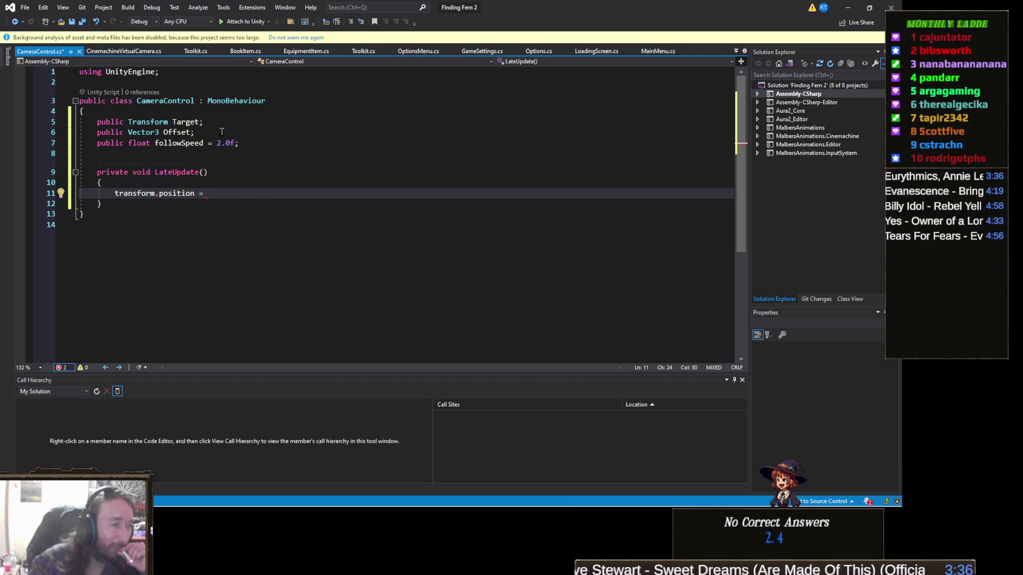
pyautogui.write('V')
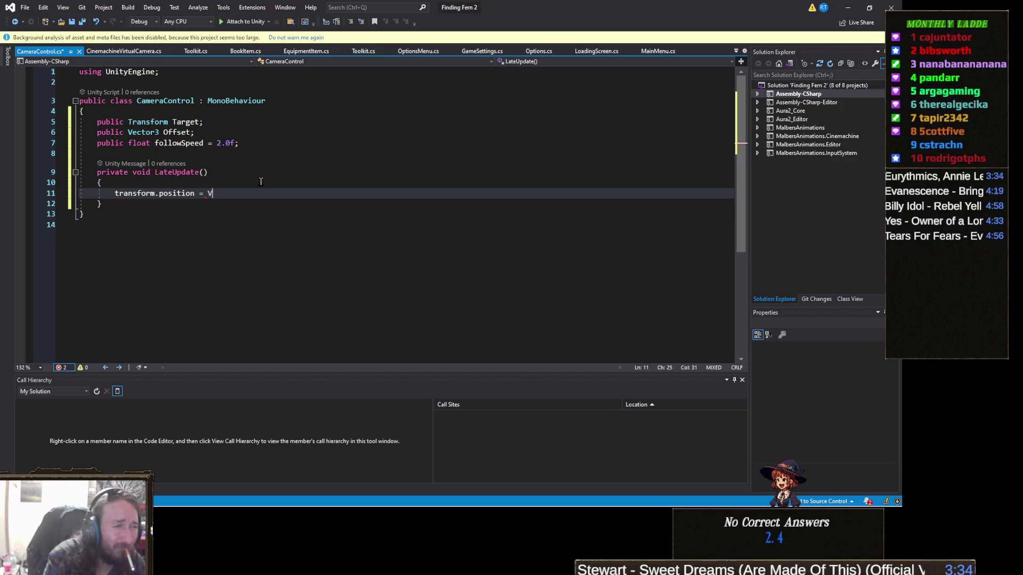
pyautogui.write('ector3.lerp')
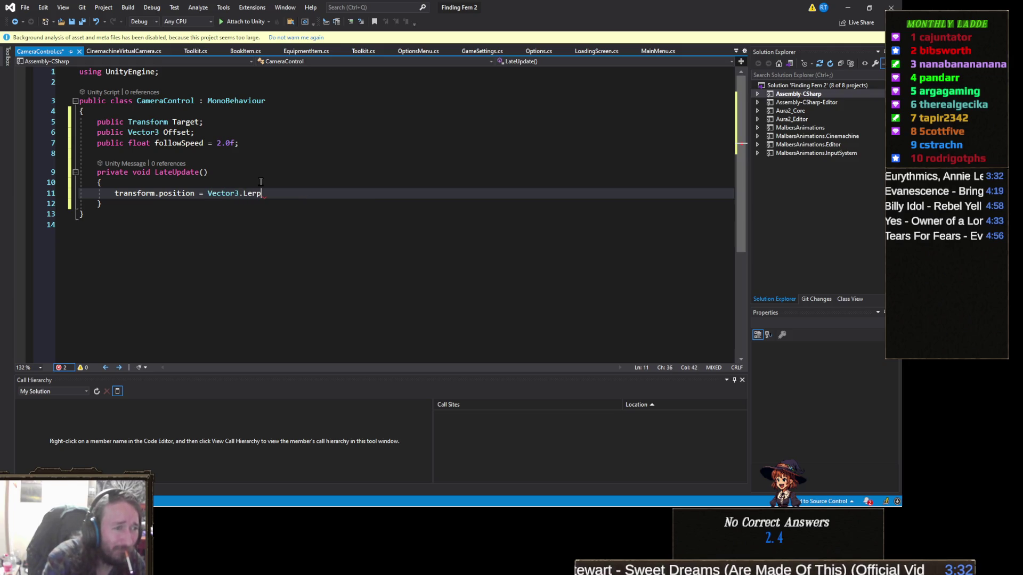
pyautogui.write('(transform.position,')
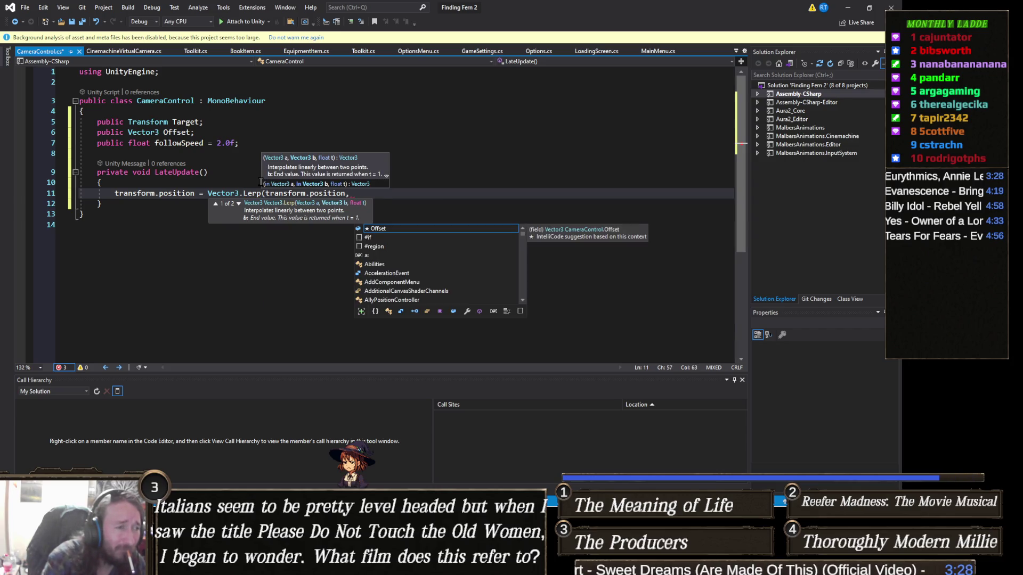
# Insert Vector3 targetPosition = Target.position + Offset; at the top of LateUpdate
pyautogui.click(176, 184)
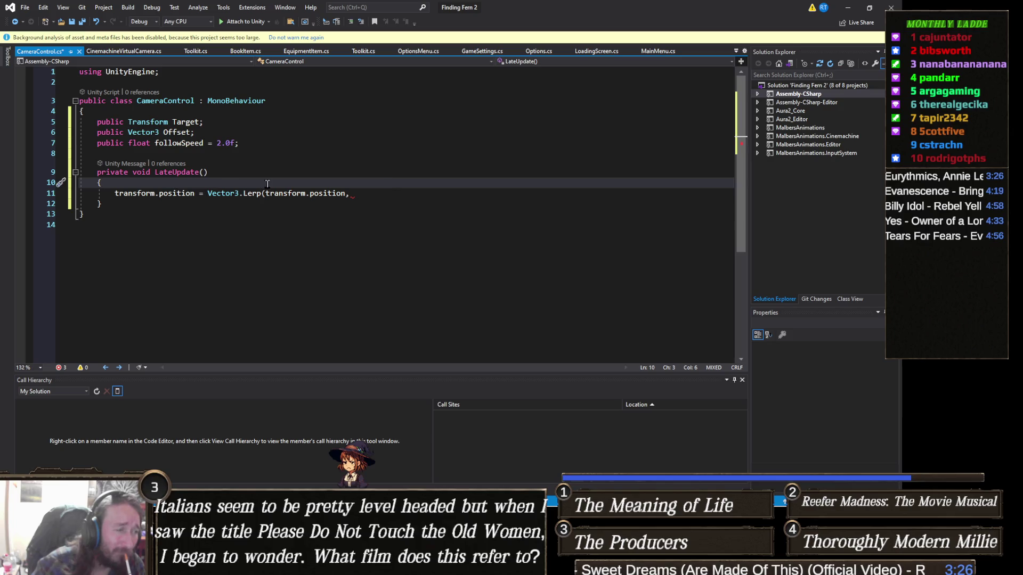
pyautogui.press('Return')
pyautogui.write('Vector')
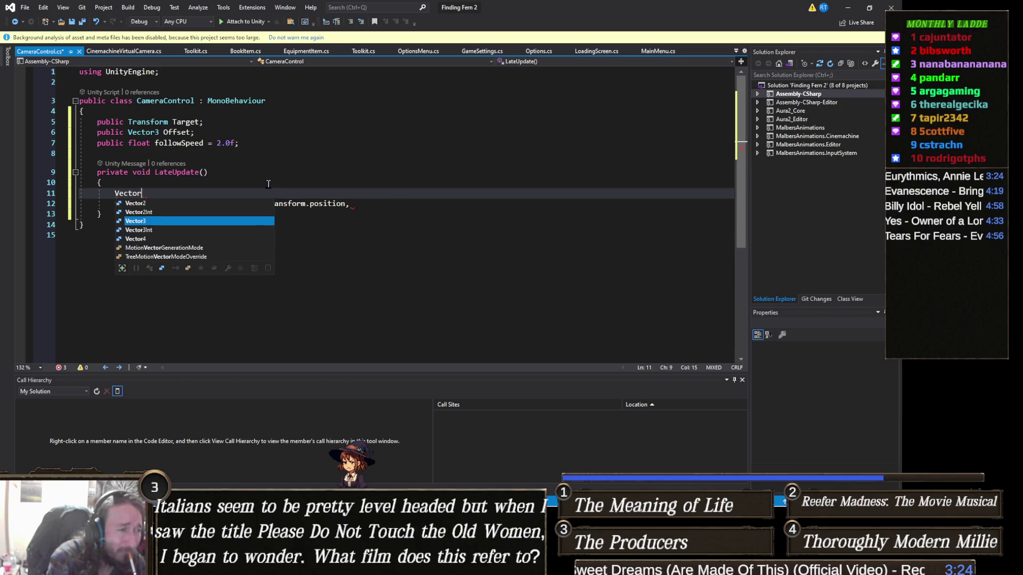
pyautogui.write('3 targetPosi')
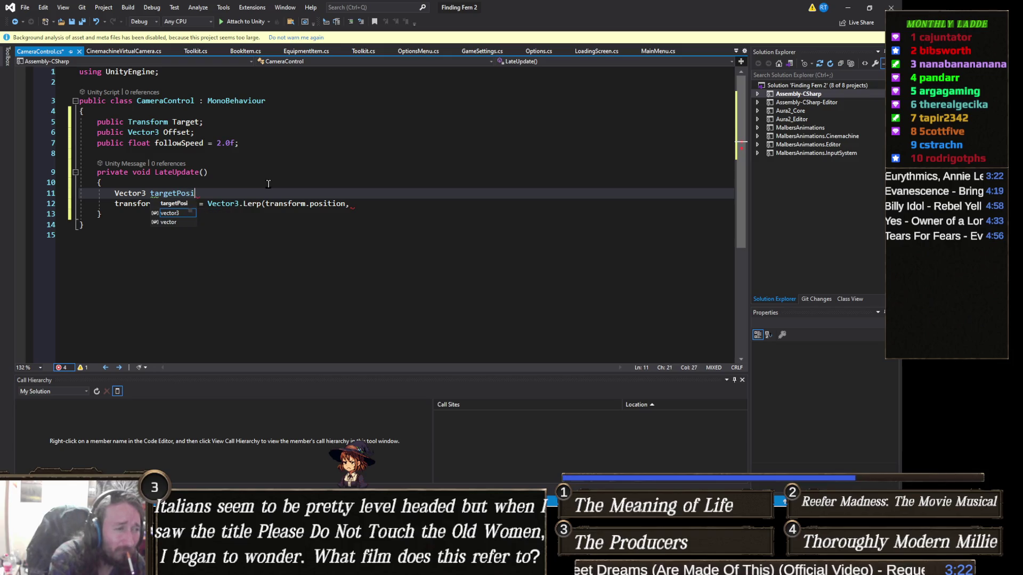
pyautogui.write('tion = tar')
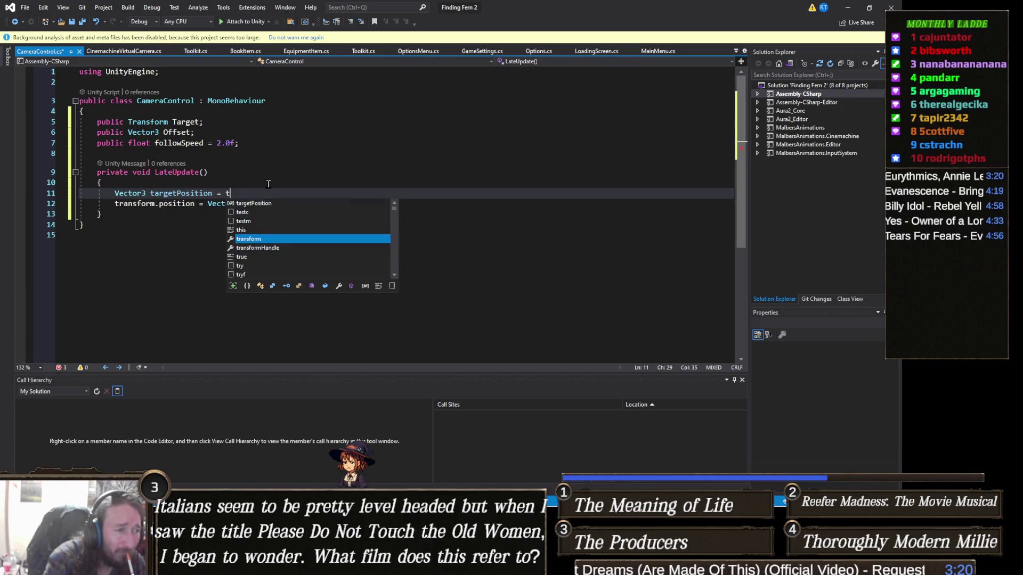
pyautogui.press('Tab')
pyautogui.write('.t')
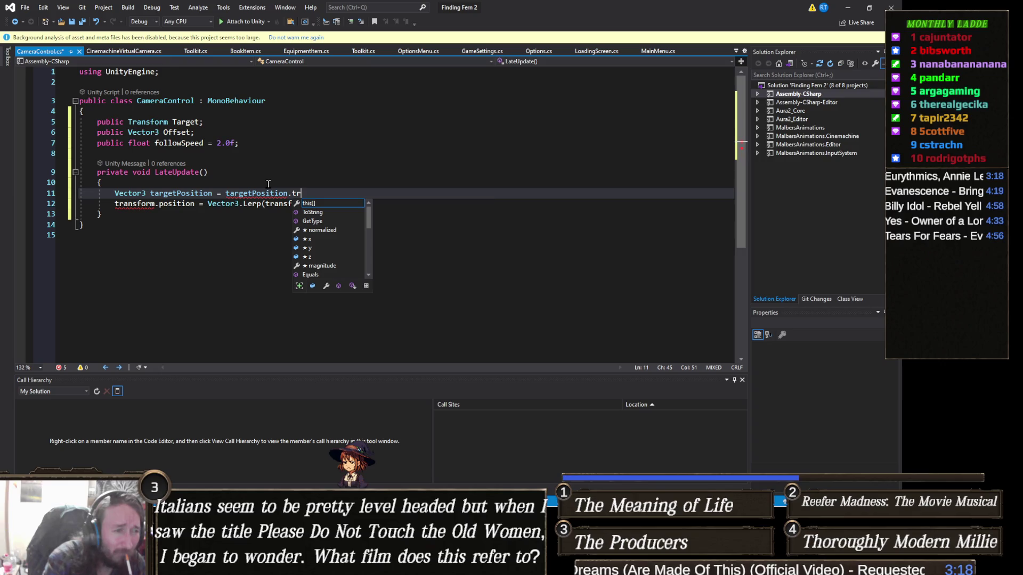
pyautogui.press('BackSpace')
pyautogui.press('BackSpace')
pyautogui.press('BackSpace')
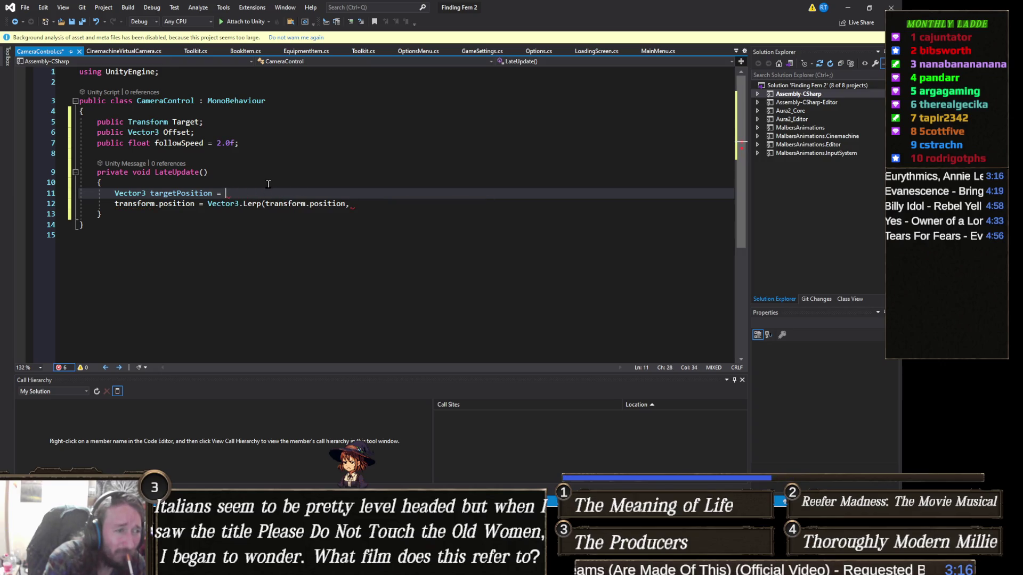
pyautogui.write('tharget')
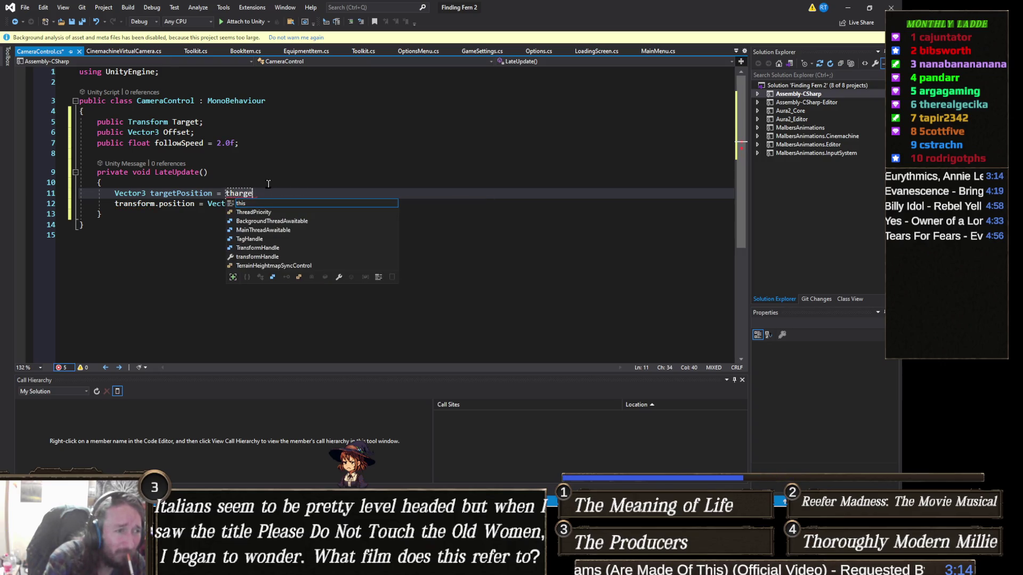
pyautogui.press('BackSpace')
pyautogui.press('BackSpace')
pyautogui.press('BackSpace')
pyautogui.press('BackSpace')
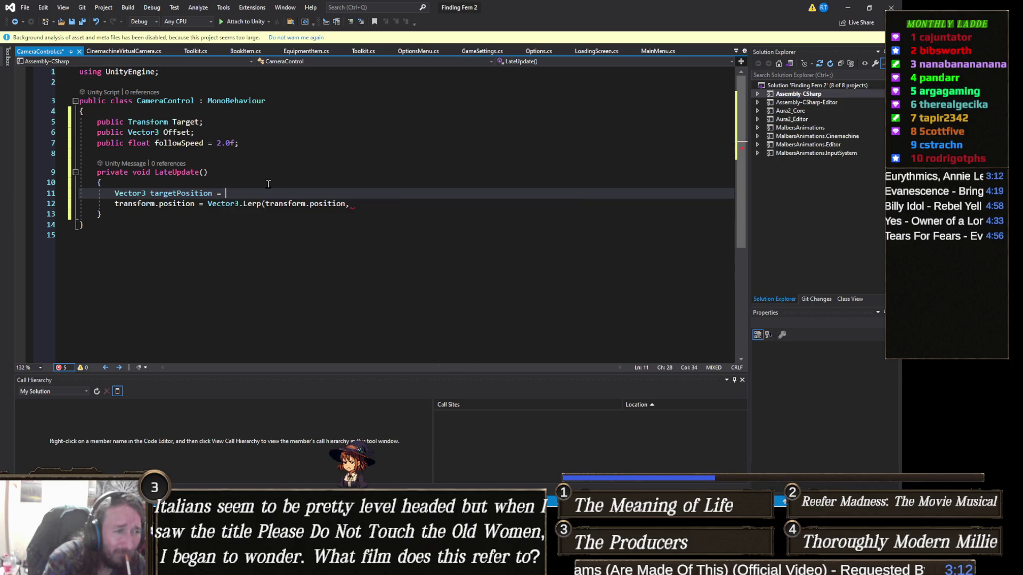
pyautogui.write('Target.transform.position')
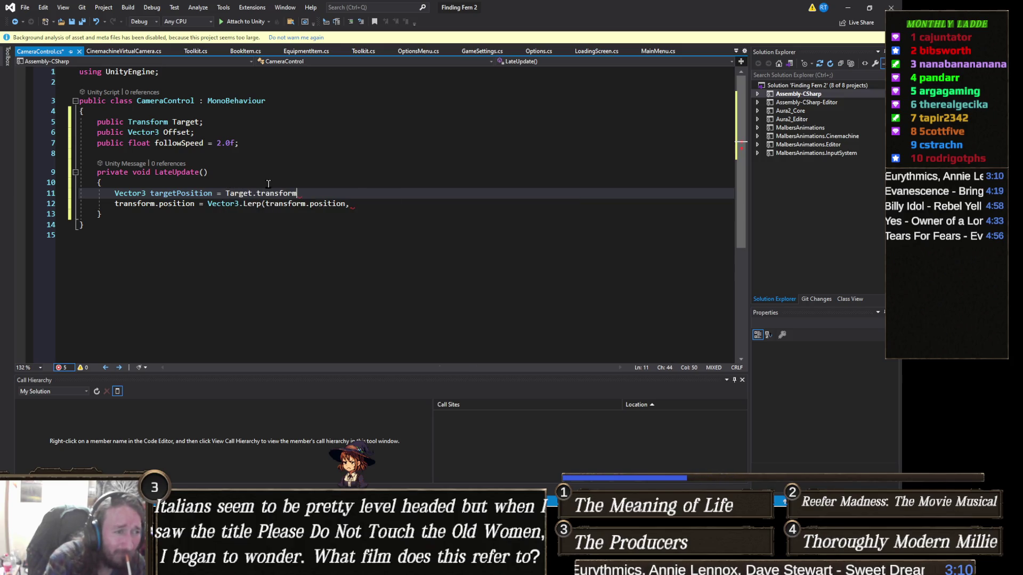
pyautogui.press('BackSpace')
pyautogui.press('BackSpace')
pyautogui.press('BackSpace')
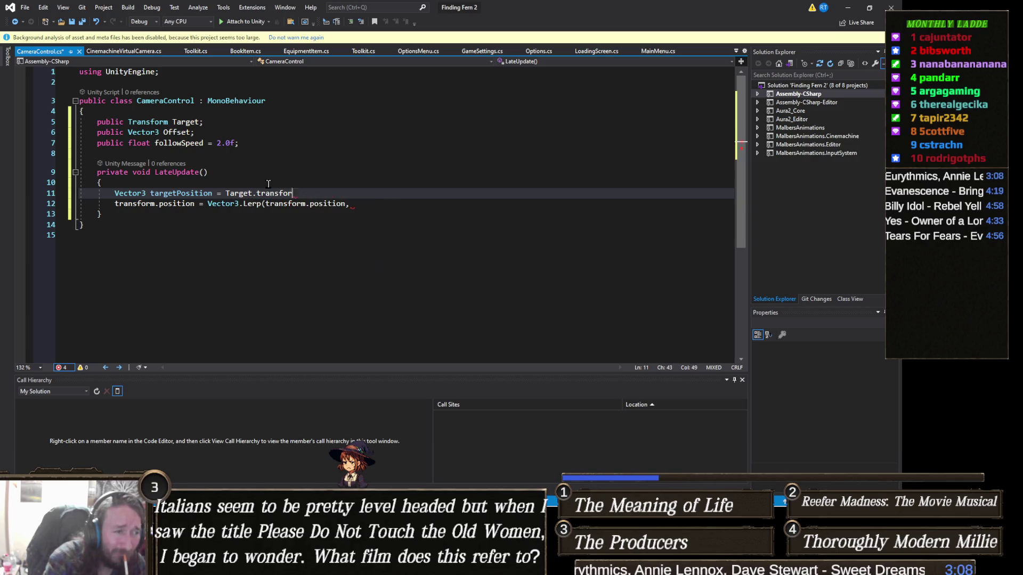
pyautogui.write('position + ')
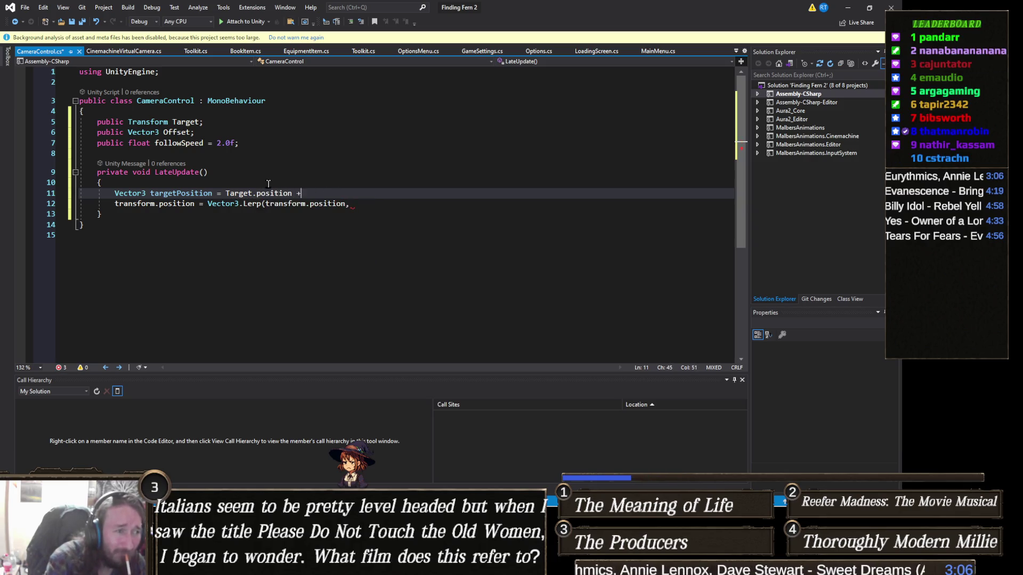
pyautogui.write('Offset)')
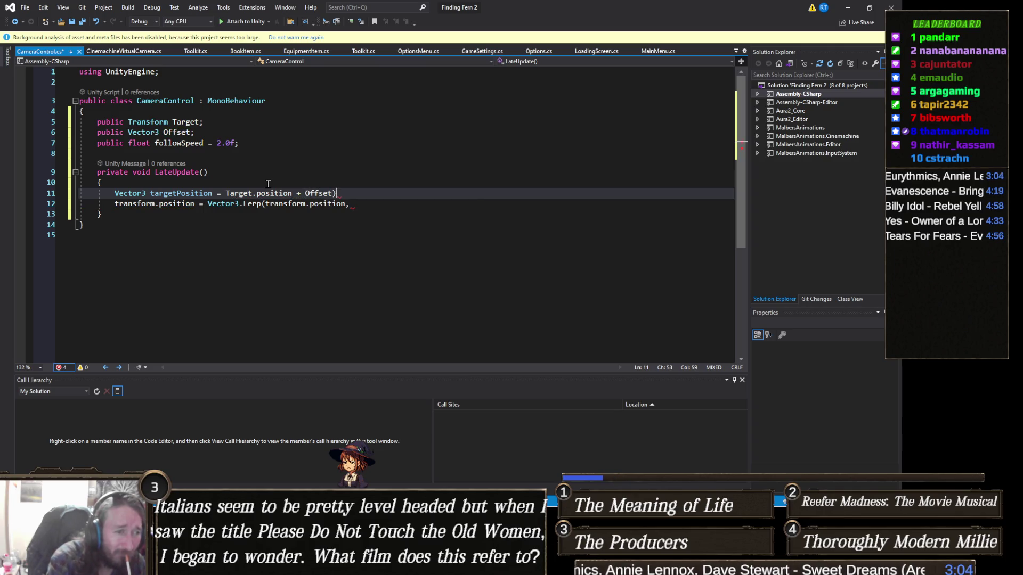
pyautogui.press('BackSpace')
pyautogui.write(';')
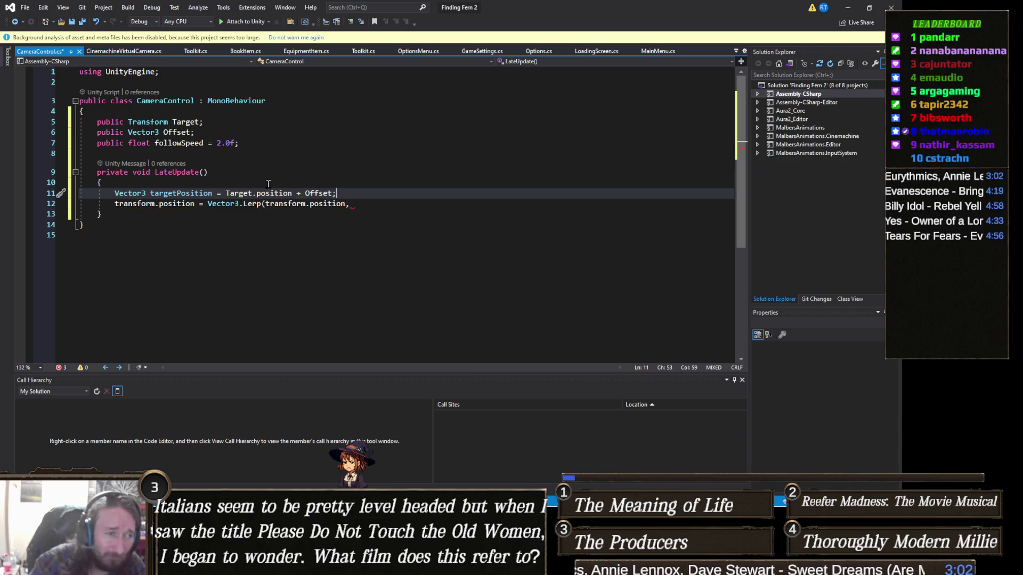
# Finish the Lerp call with targetPosition, followSpeed * Time.deltaTime
pyautogui.click(379, 199)
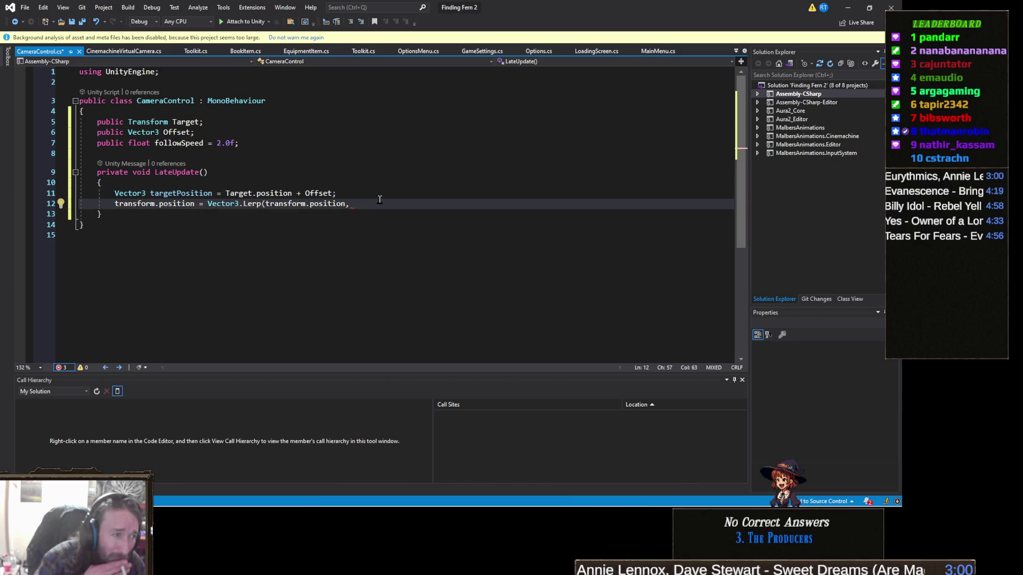
pyautogui.write('  targetPosition,')
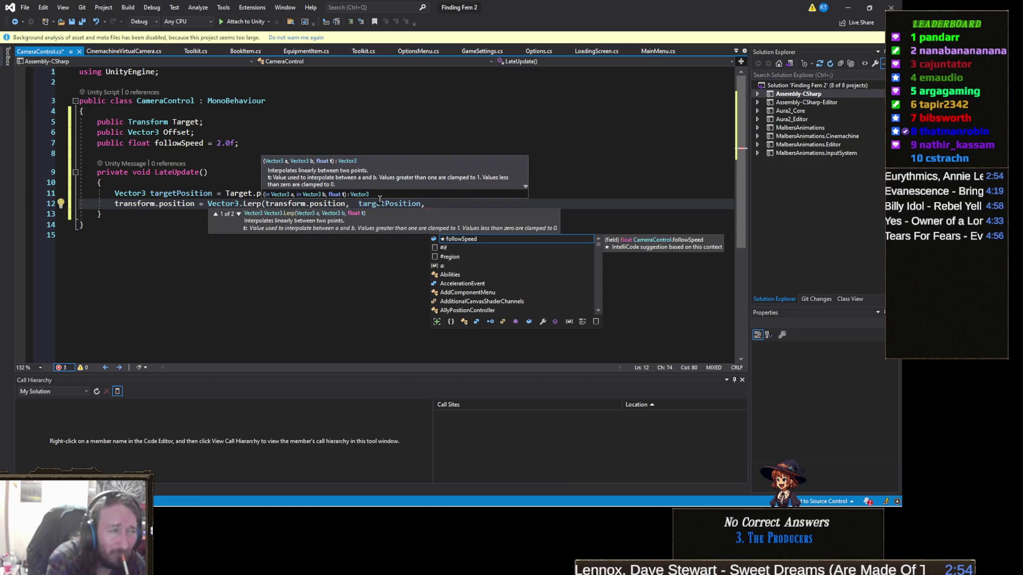
pyautogui.write(' followSpeed')
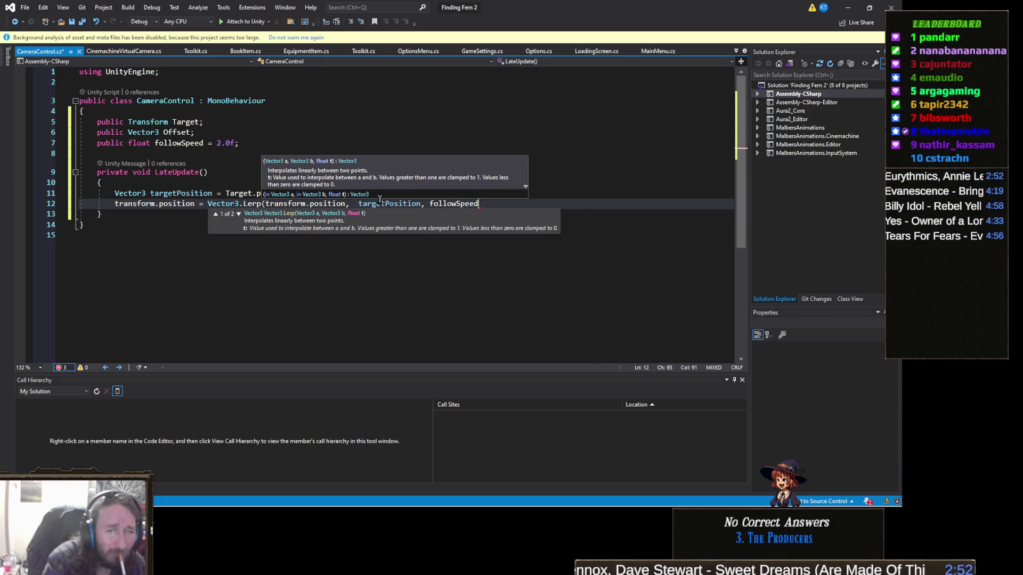
pyautogui.write(' * Time.del')
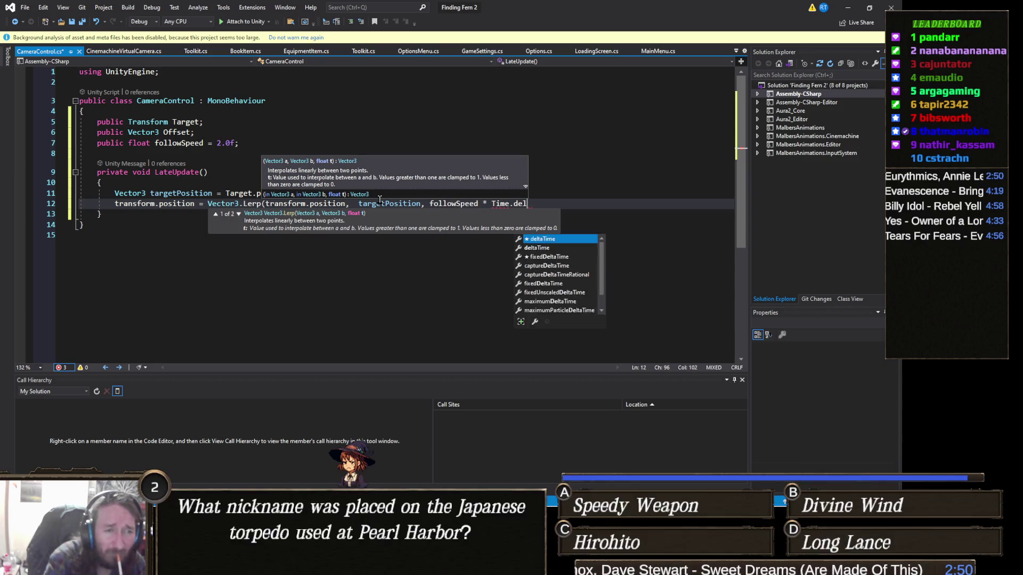
pyautogui.write('taTime);')
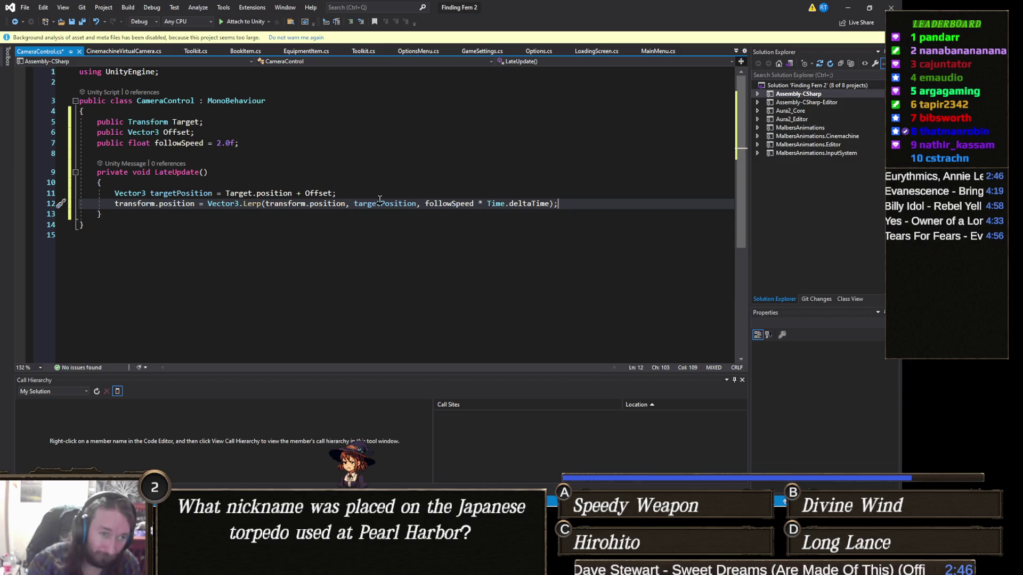
pyautogui.press('Return')
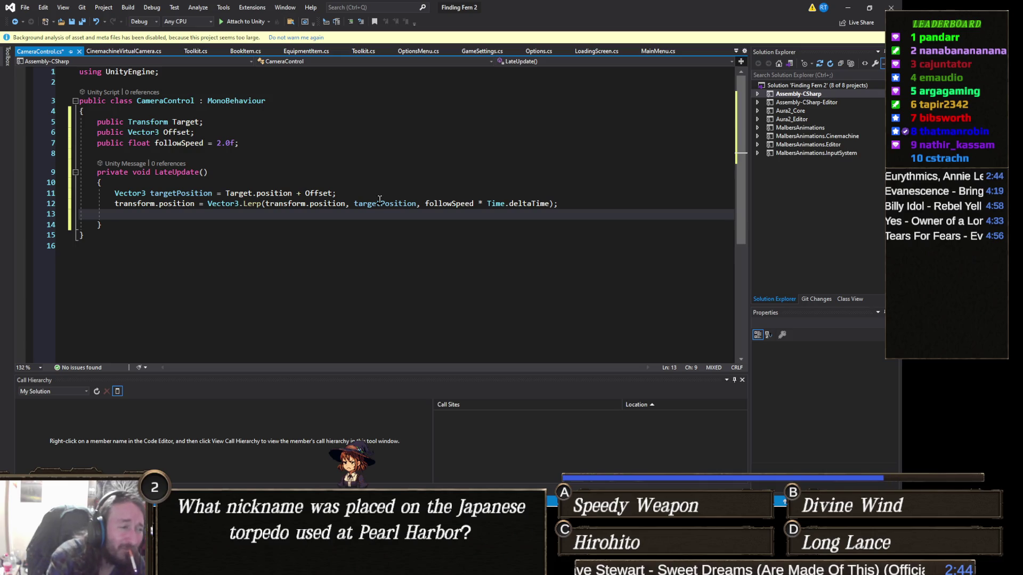
# Add transform.LookAt(Target); after the Lerp line and save CameraControl.cs
pyautogui.write('transform.LookAt(t')
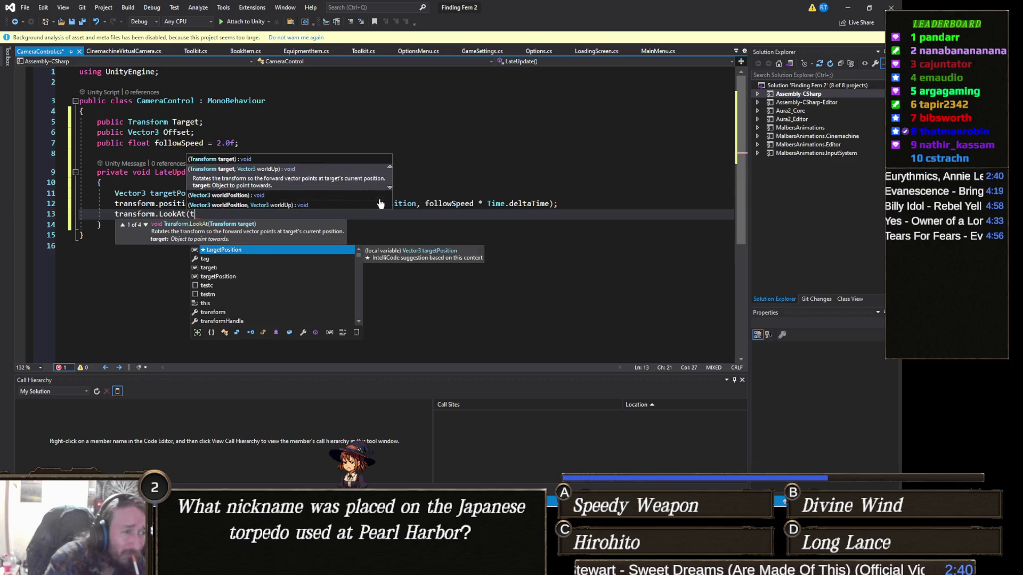
pyautogui.write('Target)')
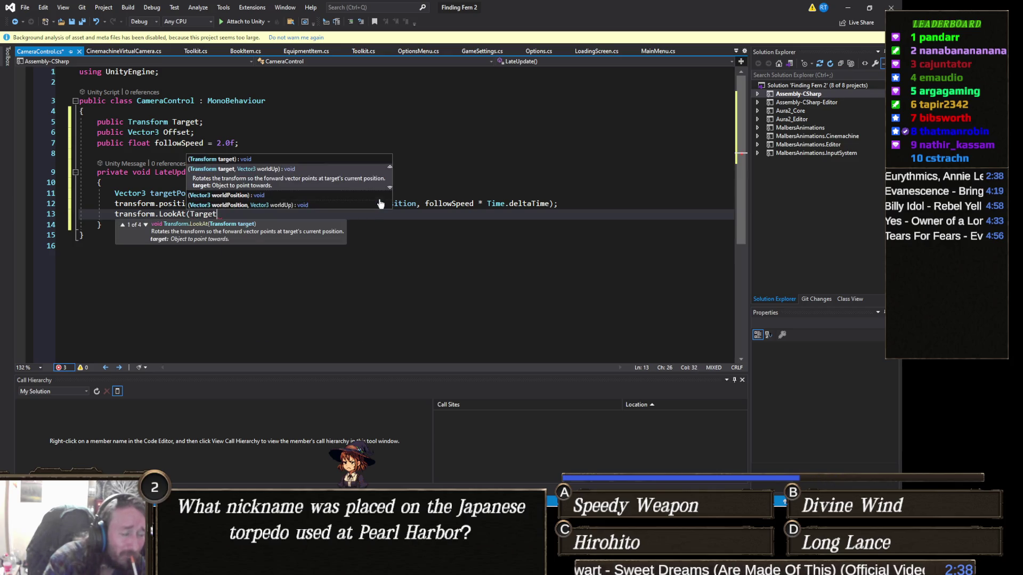
pyautogui.write(';')
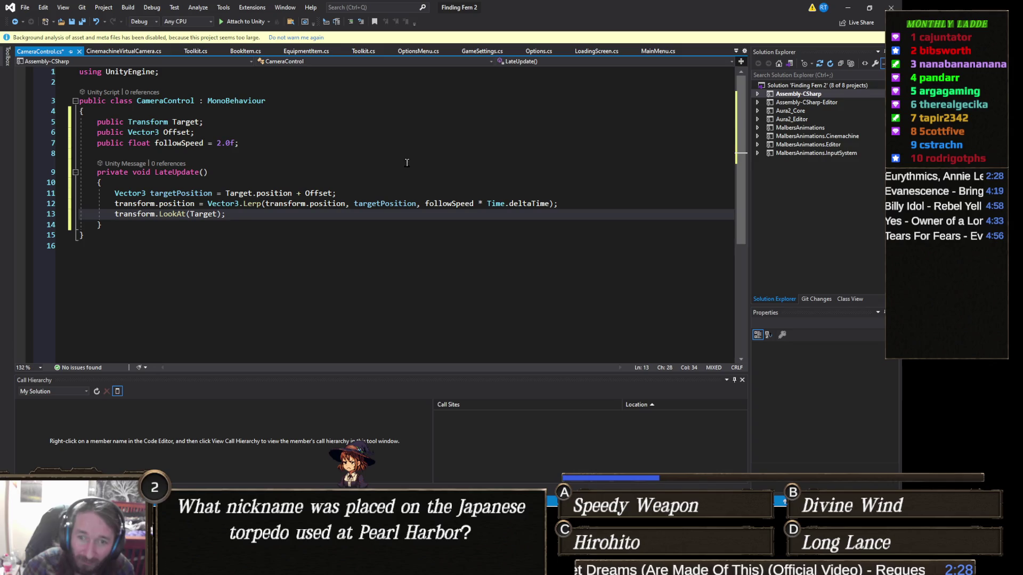
pyautogui.hotkey('ctrl', 's')
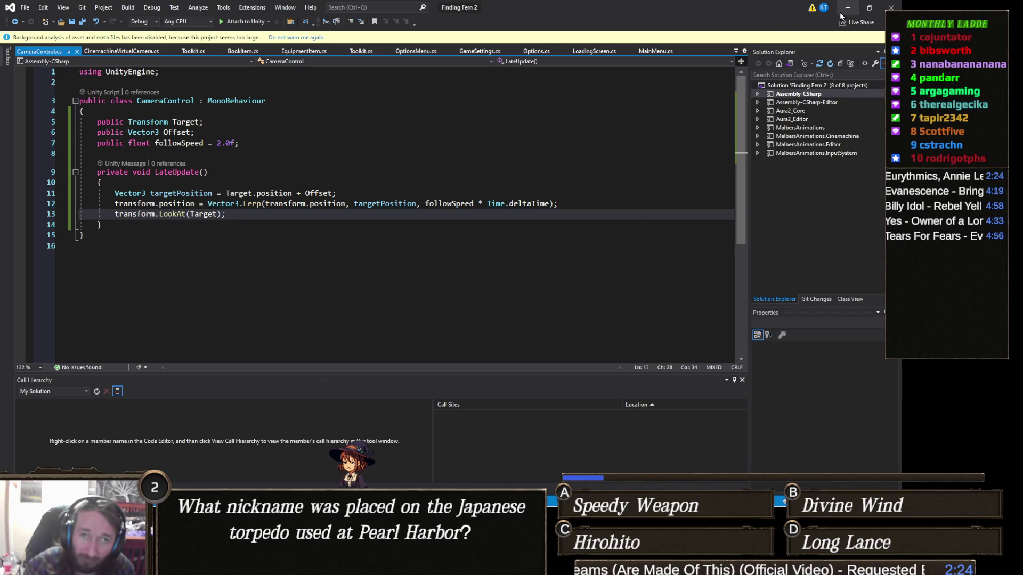
pyautogui.click(847, 9)
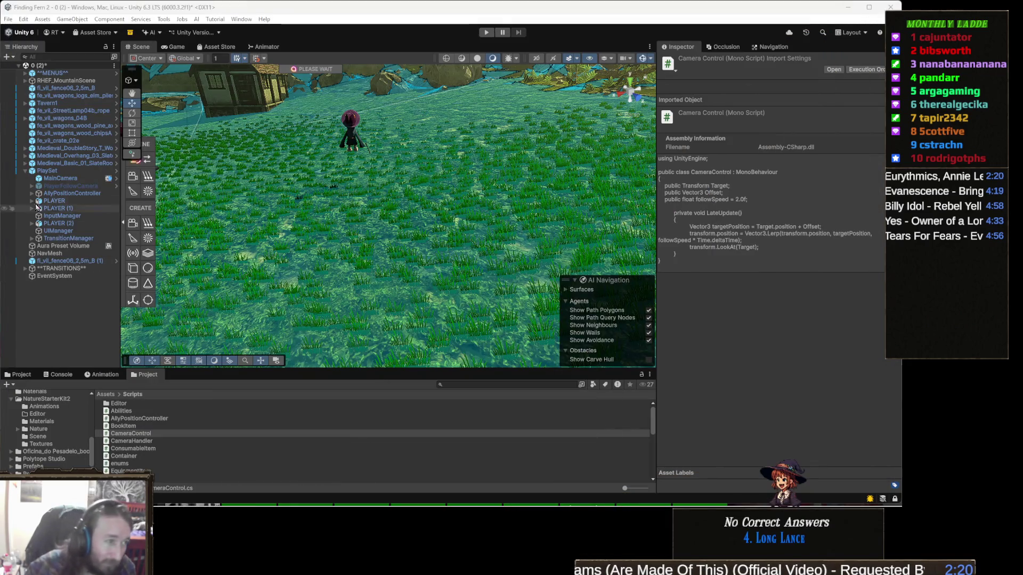
# Add the Camera Control script component to MainCamera
pyautogui.click(80, 179)
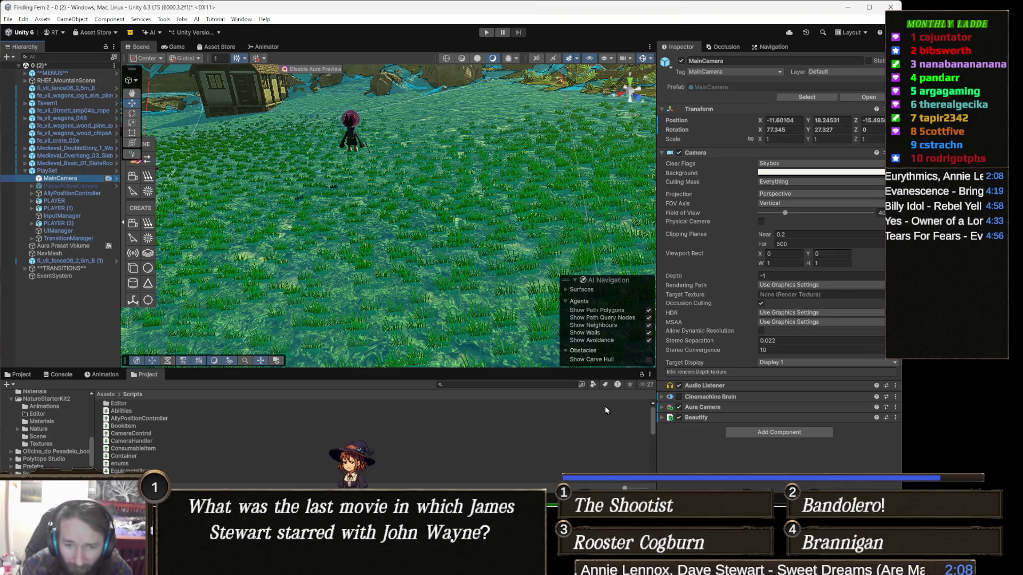
pyautogui.click(747, 433)
pyautogui.write('butt')
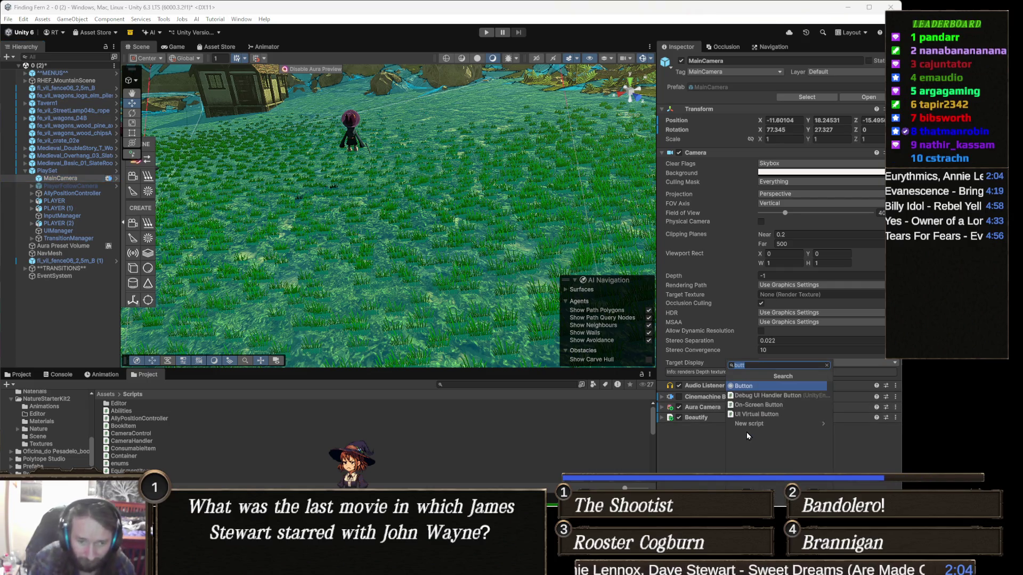
pyautogui.write('camera')
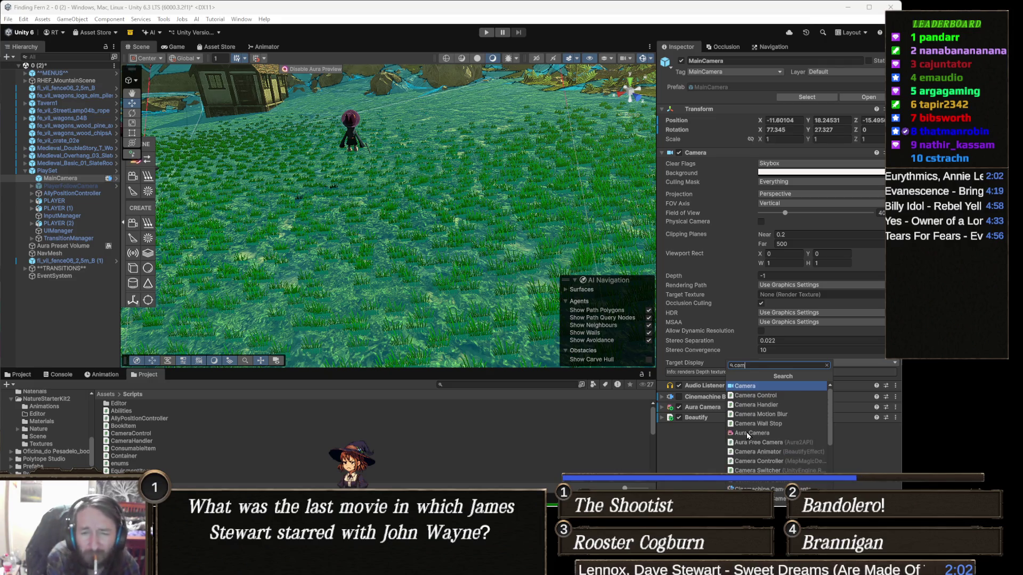
pyautogui.press('Down')
pyautogui.press('Return')
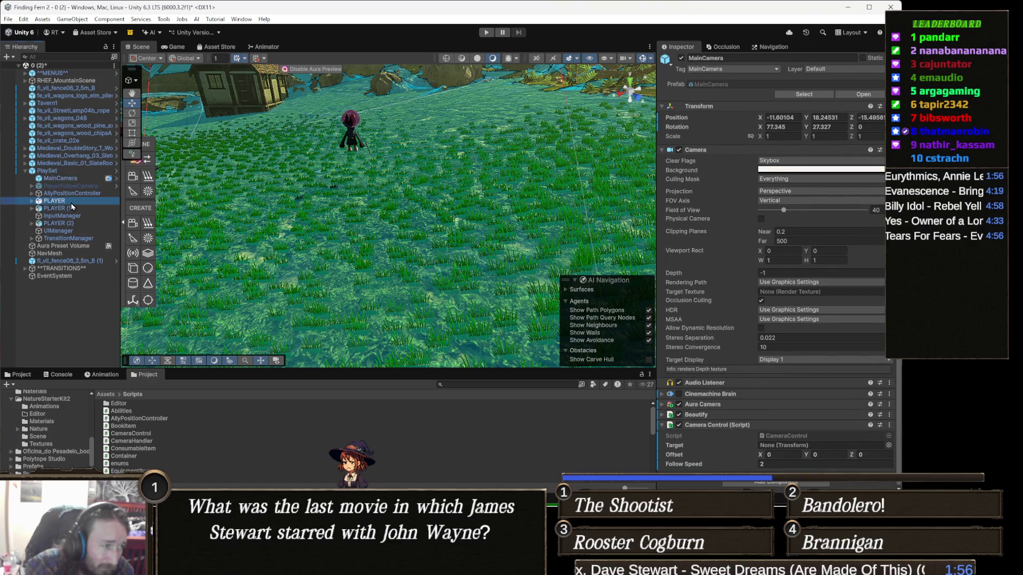
# Set Camera Control's Target to PLAYER and its Offset to X 2, Y 7
pyautogui.moveTo(639, 375); pyautogui.dragTo(811, 448)
pyautogui.click(834, 456)
pyautogui.write('7')
pyautogui.click(793, 453)
pyautogui.write('2')
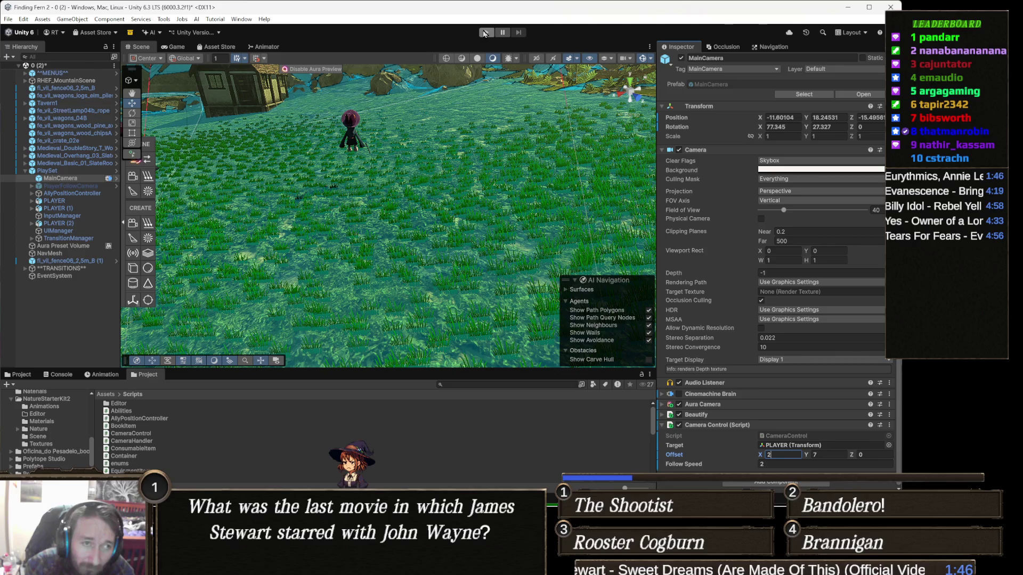
# Play-test the Camera Control follow camera in the Game view, then exit Play mode
pyautogui.click(485, 34)
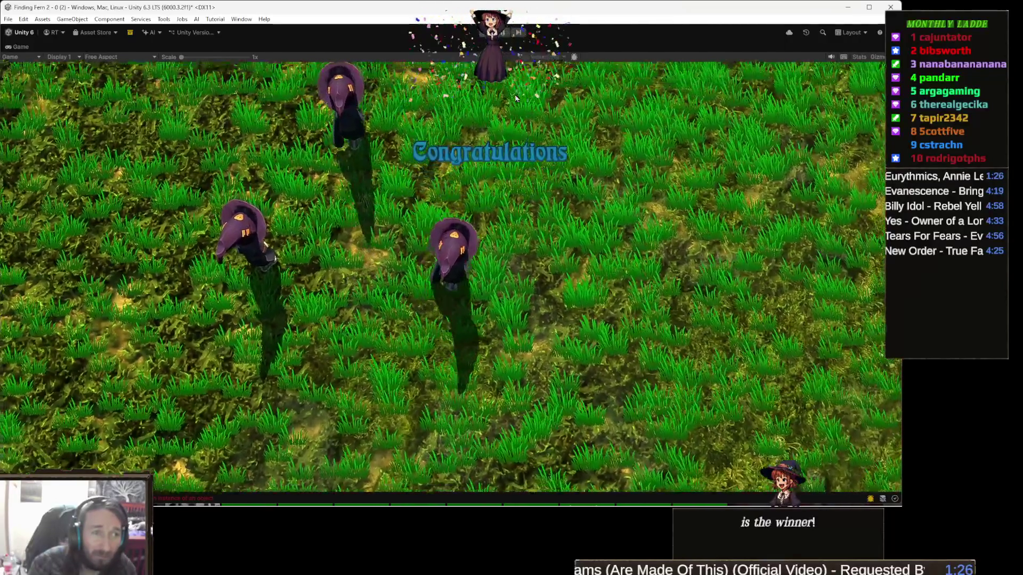
pyautogui.hotkey('ctrl', 'p')
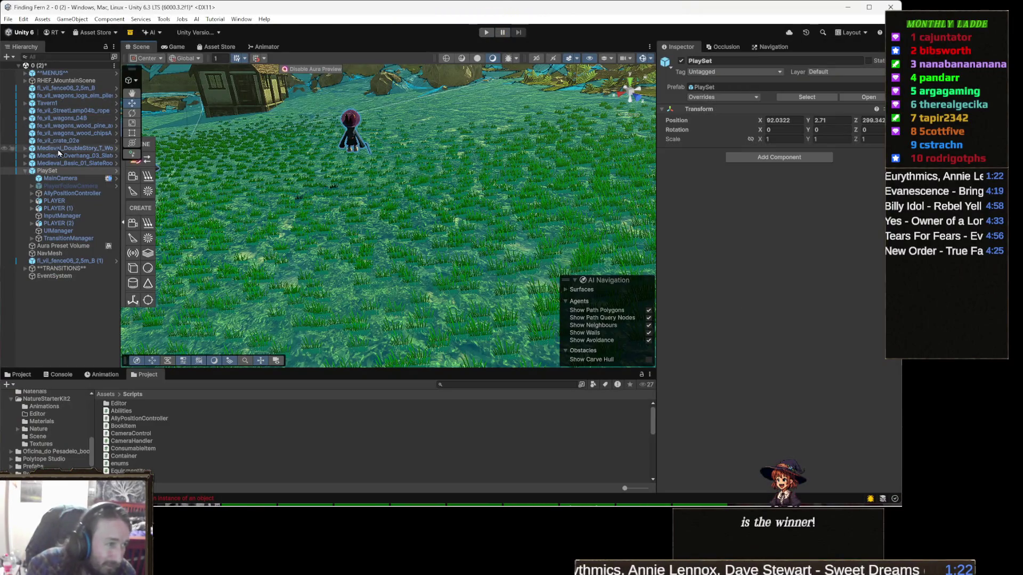
# Review MainCamera's Camera Control target and offset, then return to CameraControl.cs in Visual Studio
pyautogui.click(75, 178)
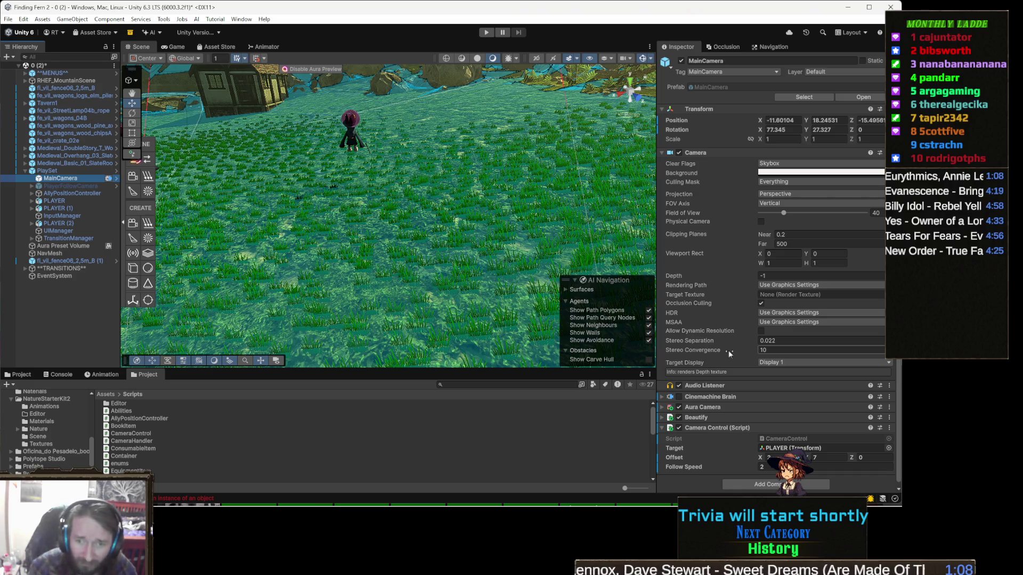
pyautogui.moveTo(416, 500)
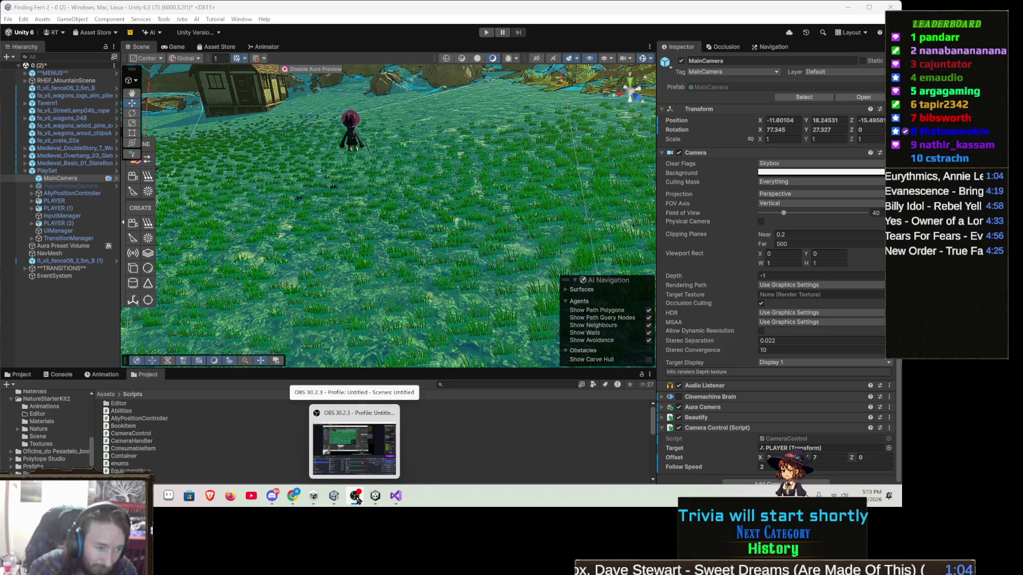
pyautogui.click(403, 499)
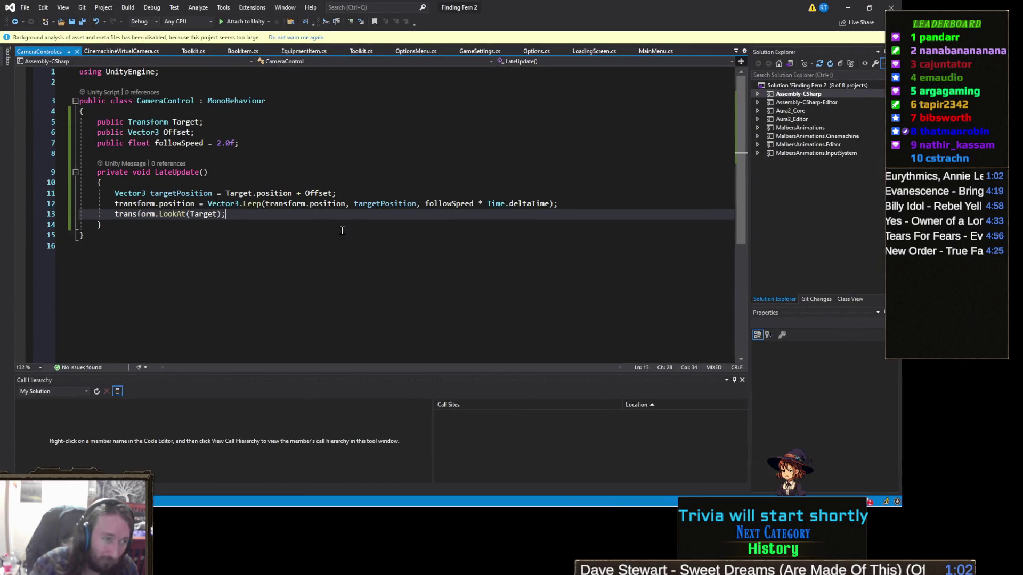
# Comment out transform.LookAt(Target), save CameraControl.cs and go back to Unity
pyautogui.click(116, 212)
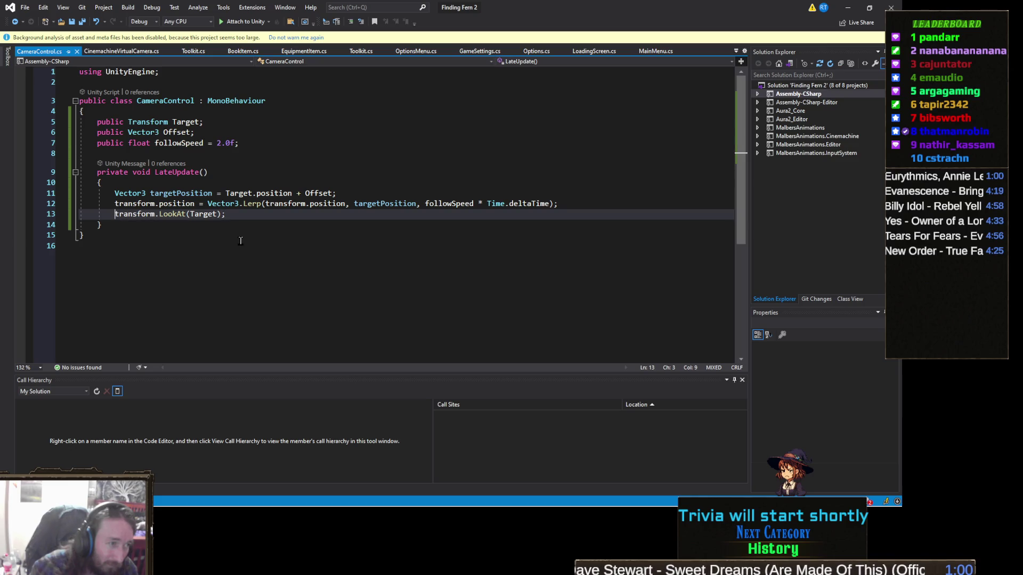
pyautogui.write('//')
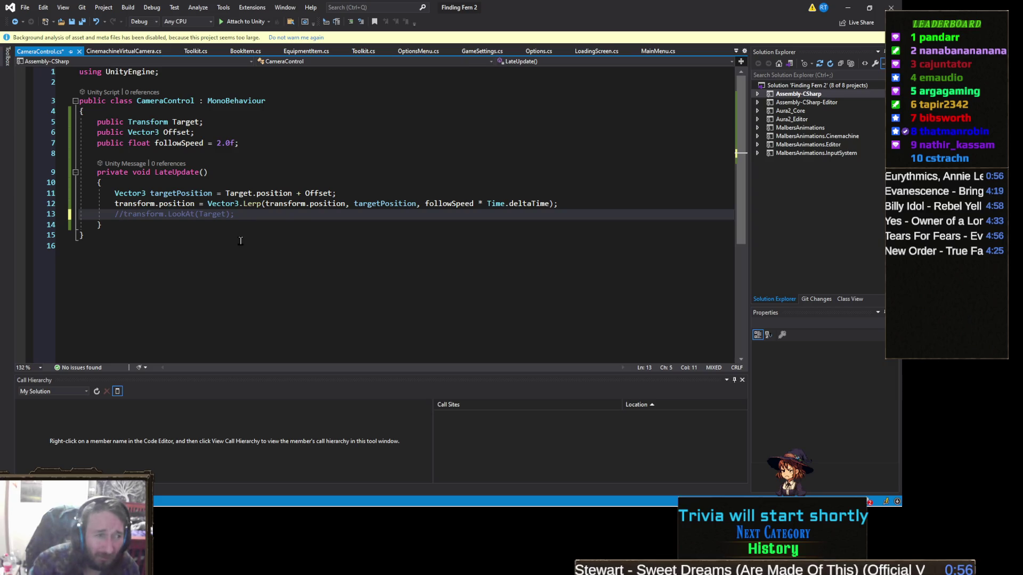
pyautogui.hotkey('ctrl', 's')
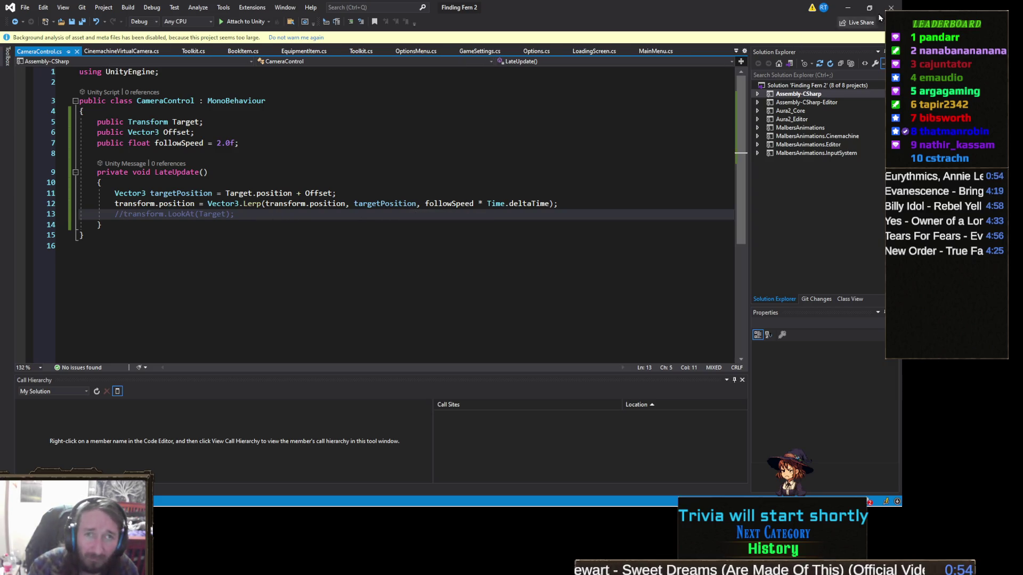
pyautogui.click(849, 9)
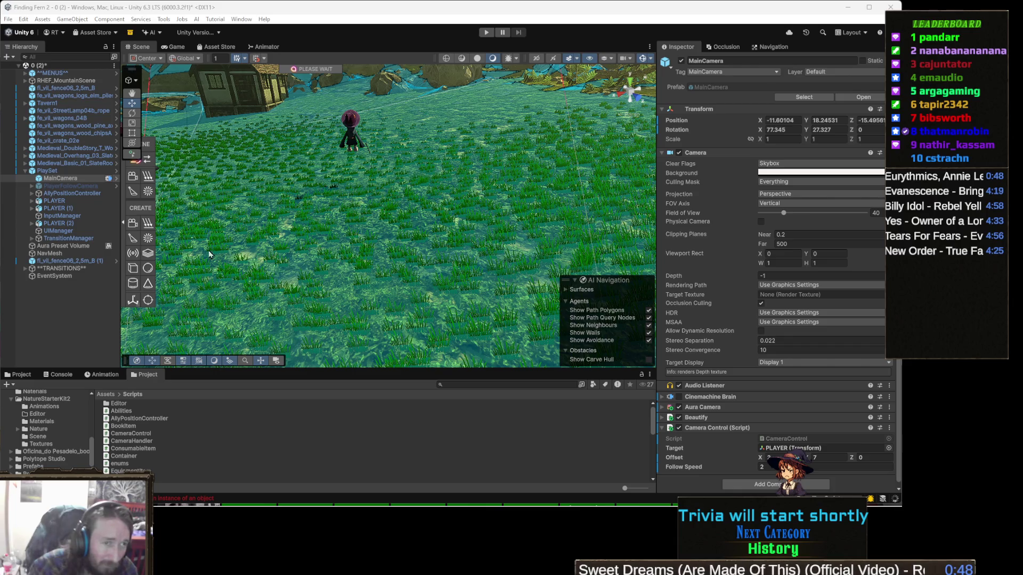
# Set MainCamera's Transform Rotation Y to 0, keeping X at 77.345
pyautogui.click(478, 228)
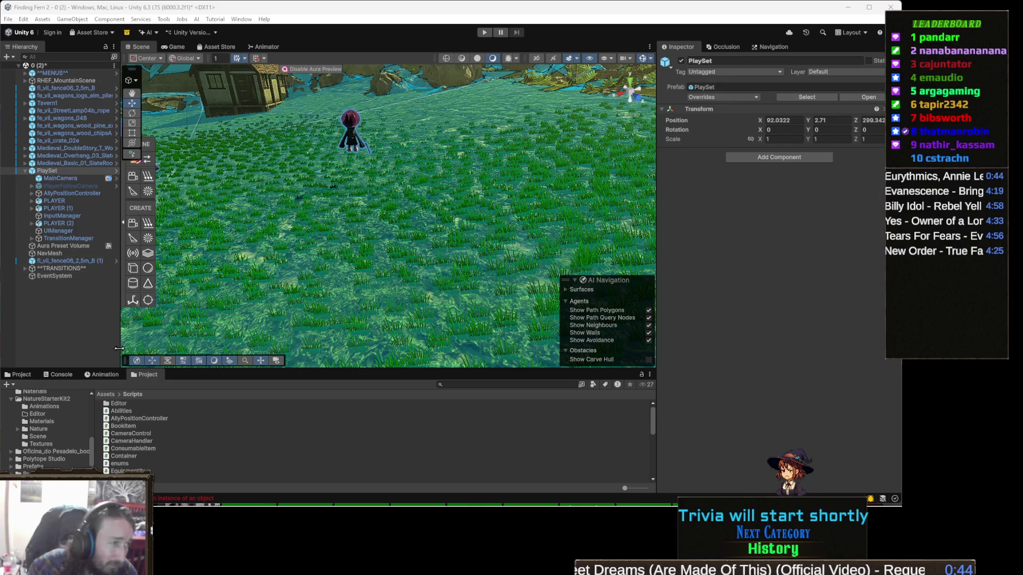
pyautogui.click(60, 178)
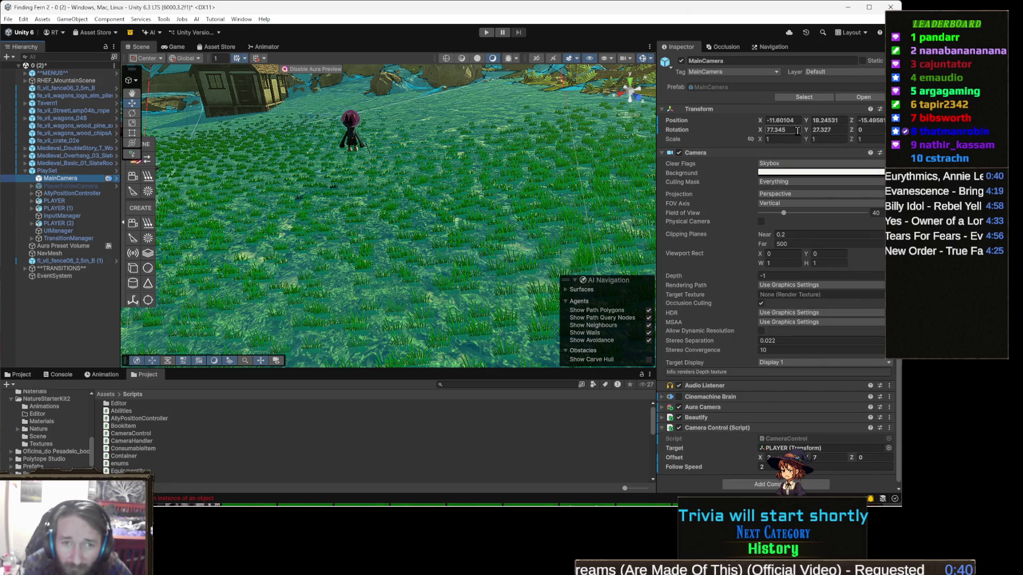
pyautogui.moveTo(376, 160); pyautogui.dragTo(336, 133)
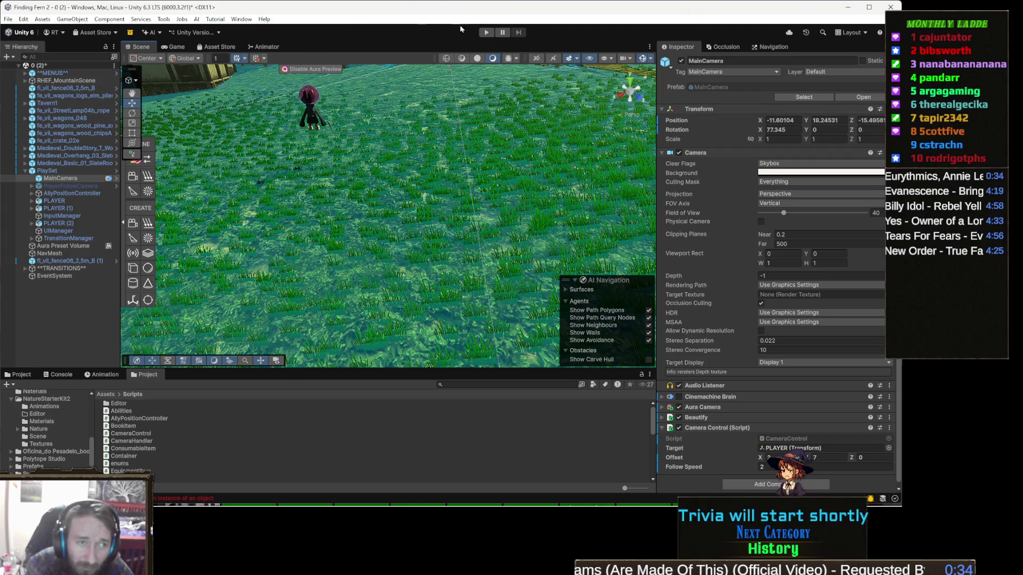
# Run the game to watch the camera follow the player, then stop playback
pyautogui.click(481, 35)
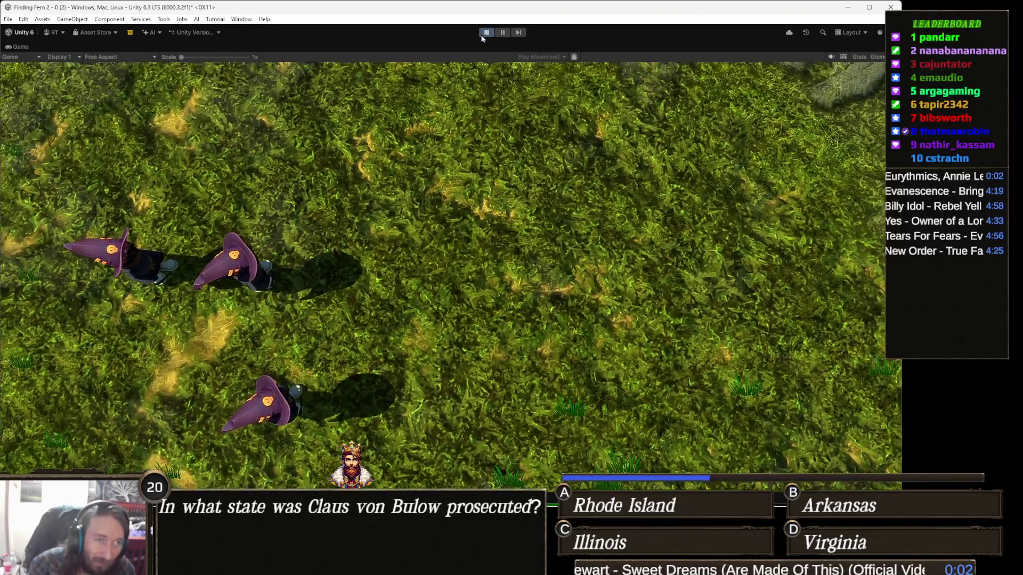
pyautogui.click(484, 33)
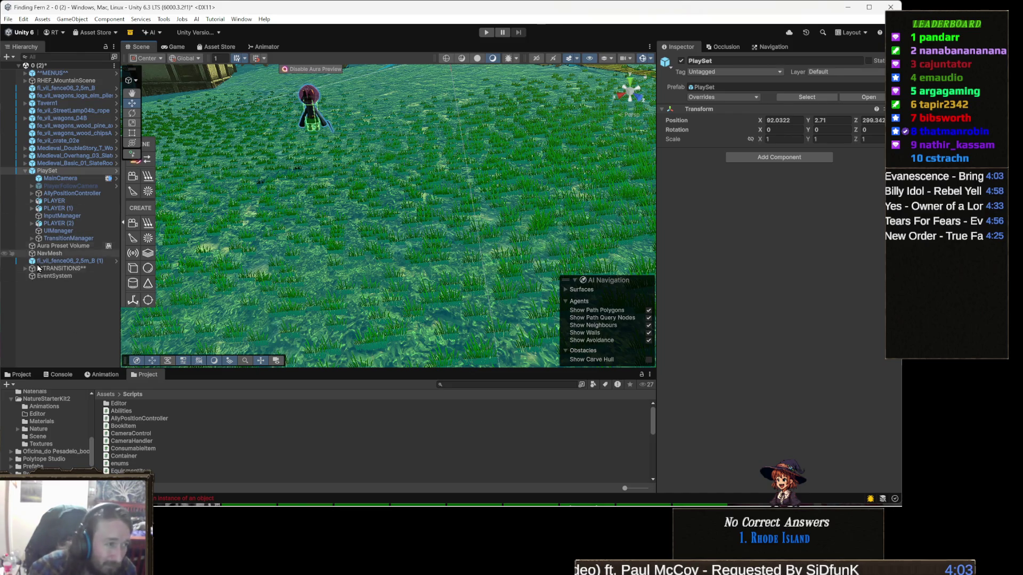
# Set MainCamera's Camera Control offset to X 0, Y 8, then return to CameraControl.cs in Visual Studio
pyautogui.click(76, 200)
pyautogui.click(82, 179)
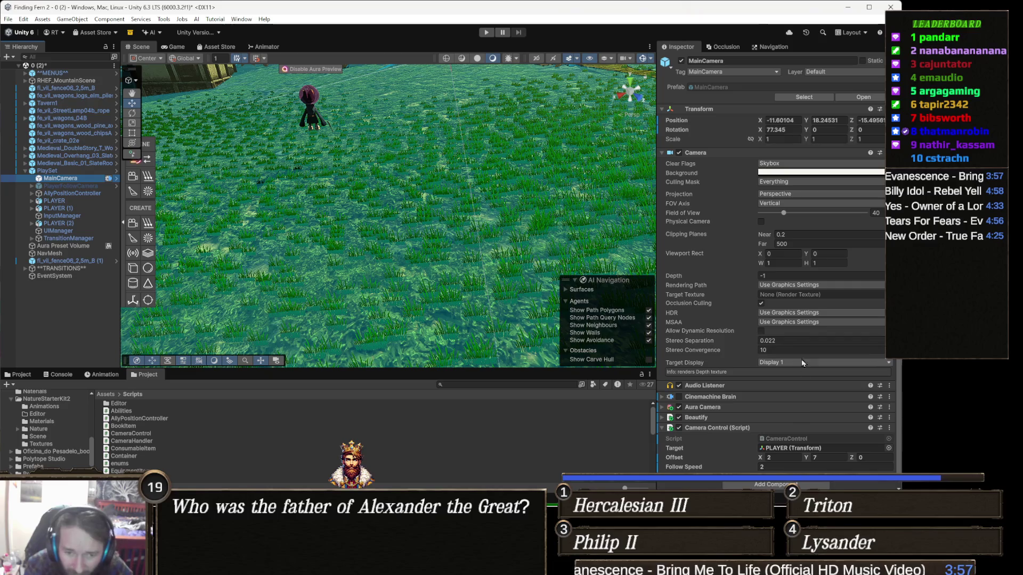
pyautogui.scroll(-1, 811, 405)
pyautogui.click(824, 455)
pyautogui.write('8')
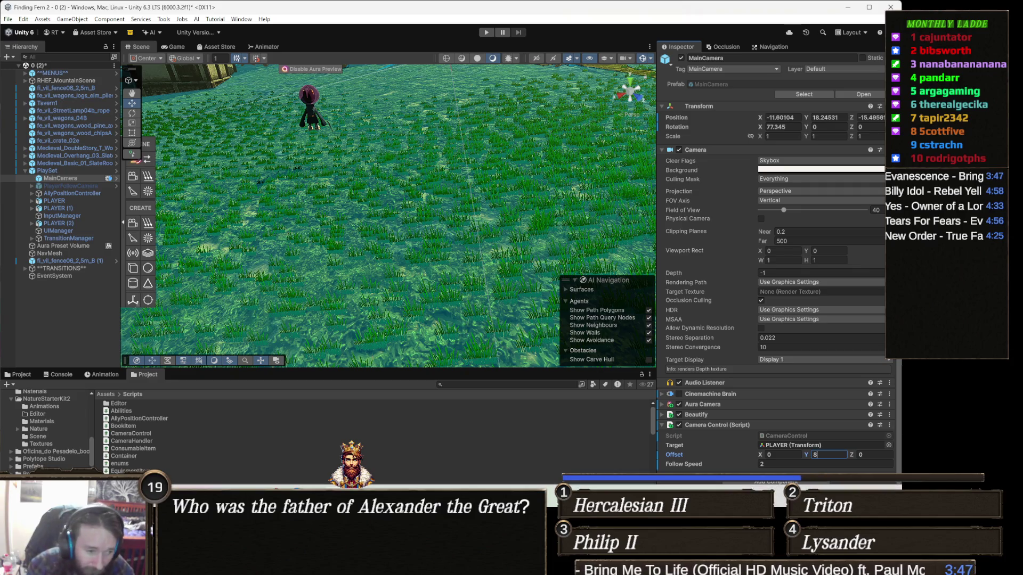
pyautogui.hotkey('alt', 'Tab')
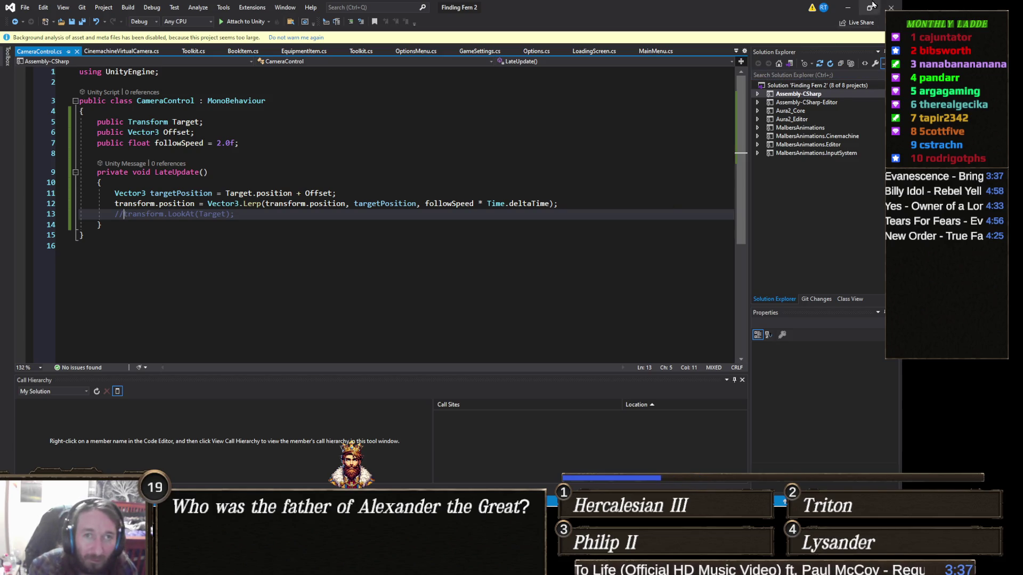
# Minimize Visual Studio to go back to Unity and play-test the new camera offset
pyautogui.click(847, 10)
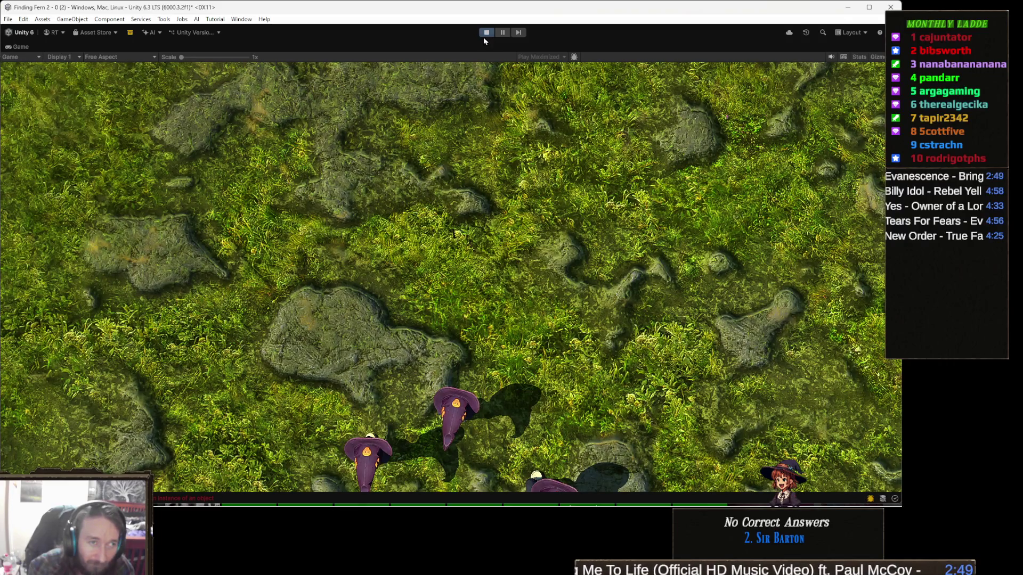
# Stop play mode and change MainCamera's Camera Control Offset Z to 2, committing it by selecting PlaySet
pyautogui.click(483, 34)
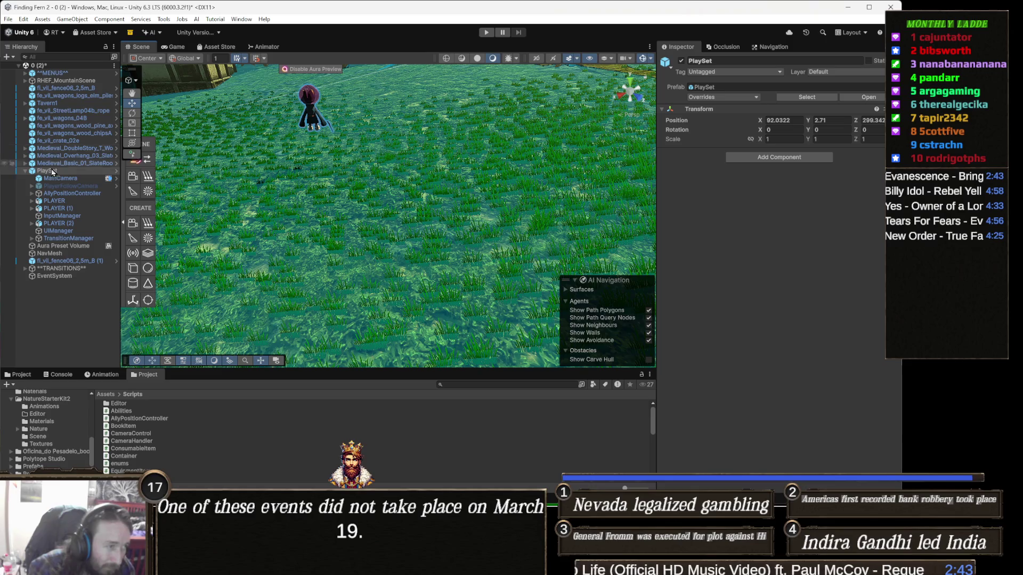
pyautogui.click(60, 178)
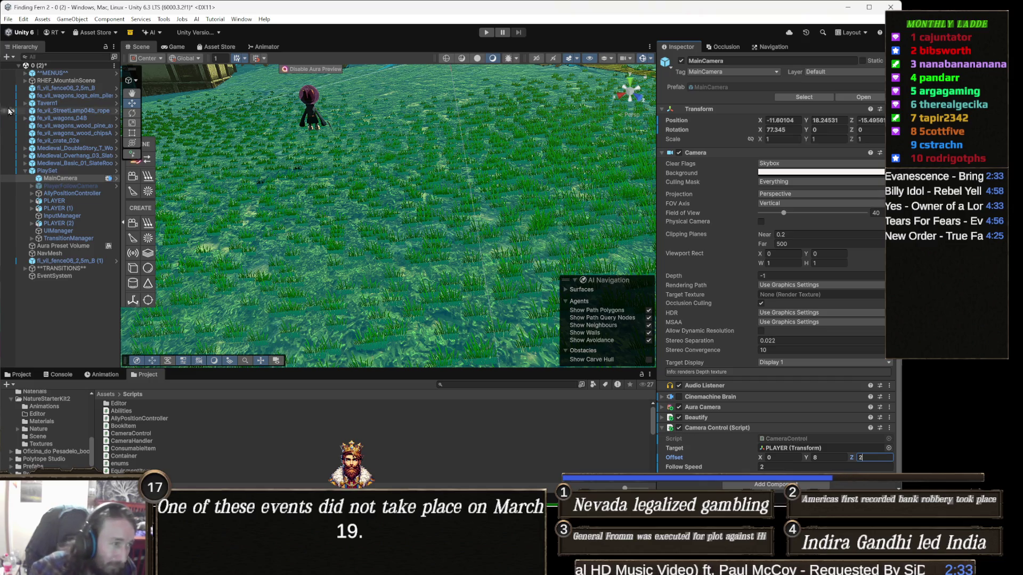
pyautogui.click(60, 171)
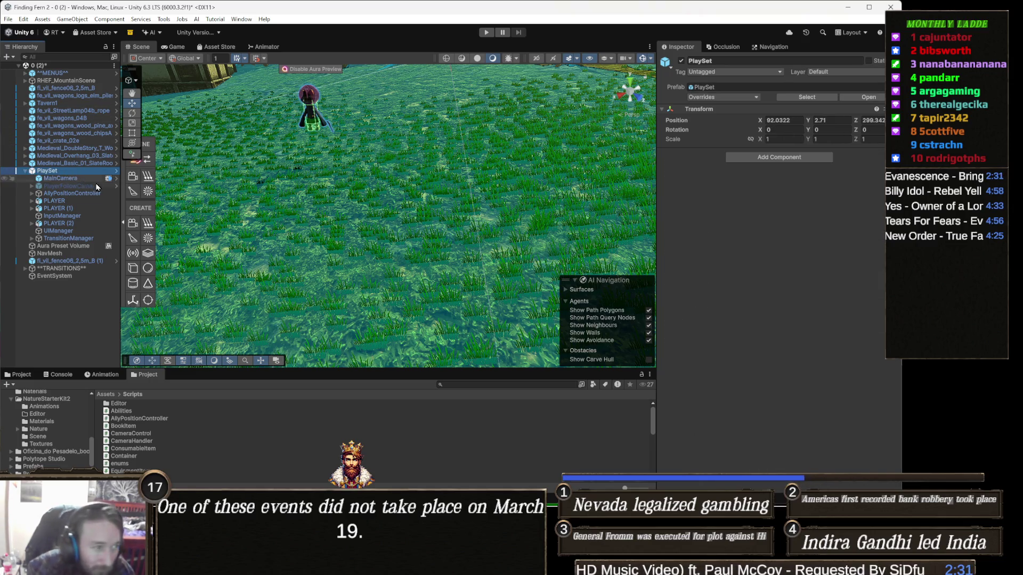
# Step through AllyPositionController, PlayerFollowCamera, UIManager and TransitionManager in the Hierarchy to inspect their components
pyautogui.click(72, 193)
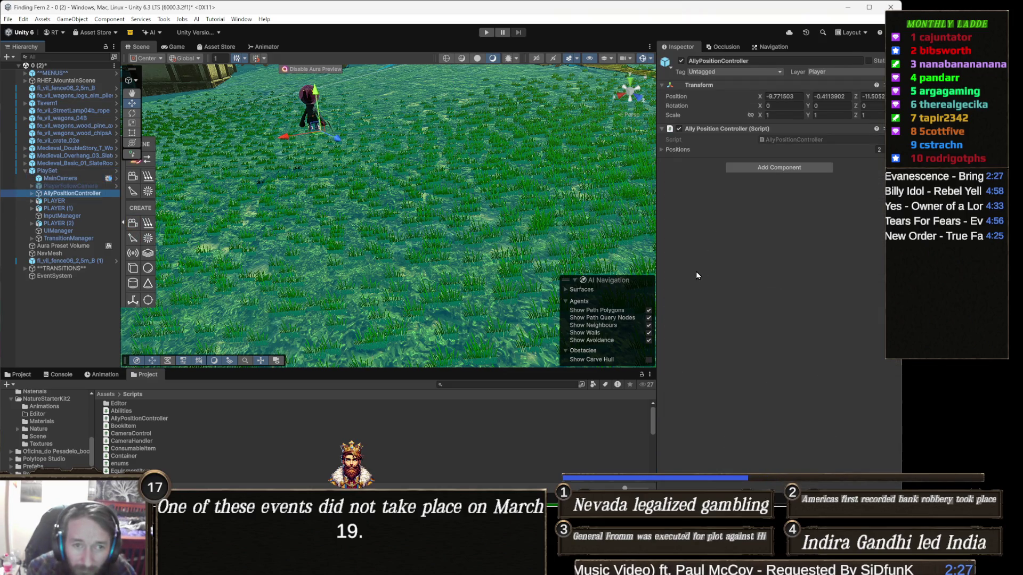
pyautogui.press('Up')
pyautogui.press('Down')
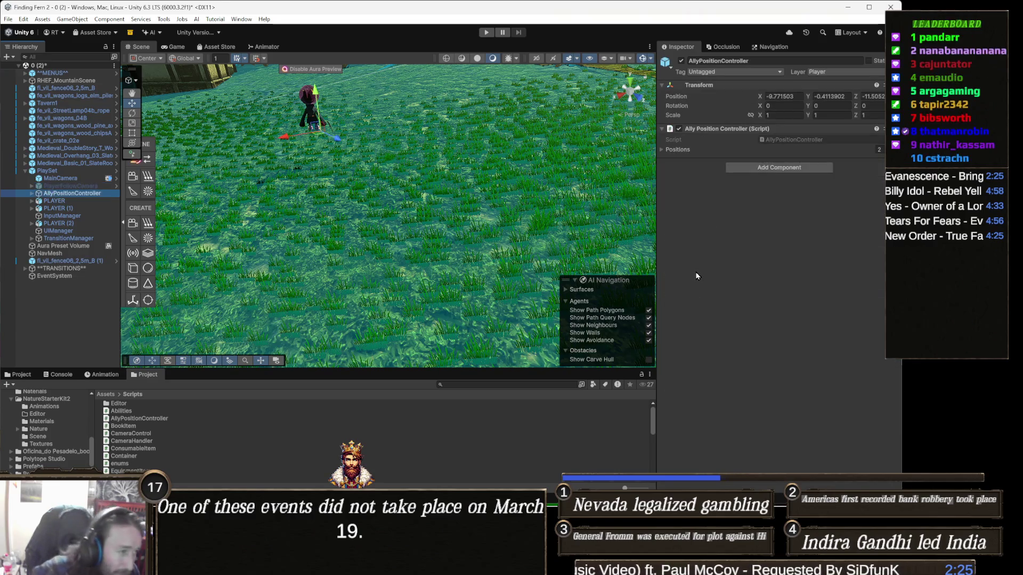
pyautogui.press('Down')
pyautogui.press('Down')
pyautogui.press('Down')
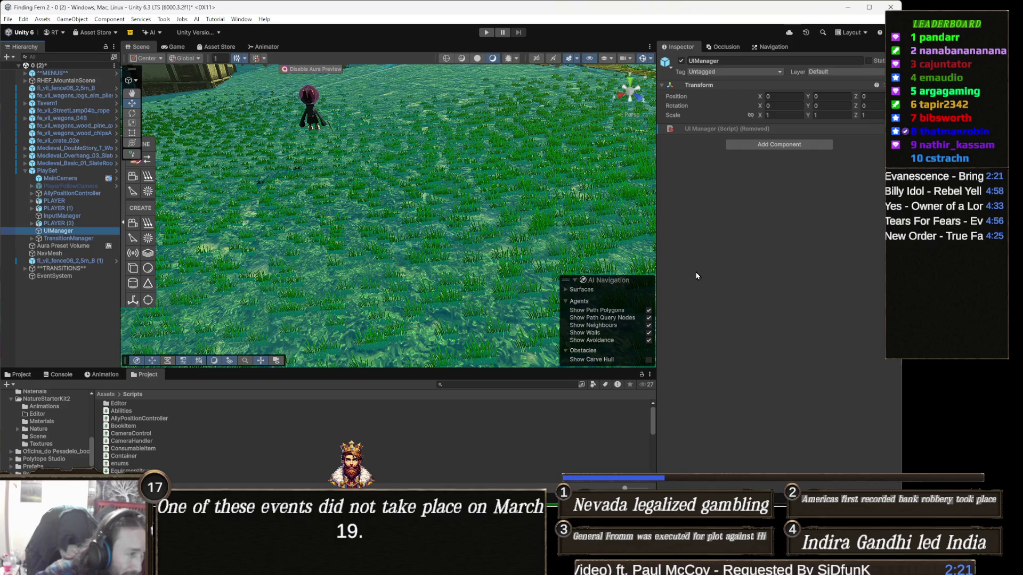
pyautogui.press('Down')
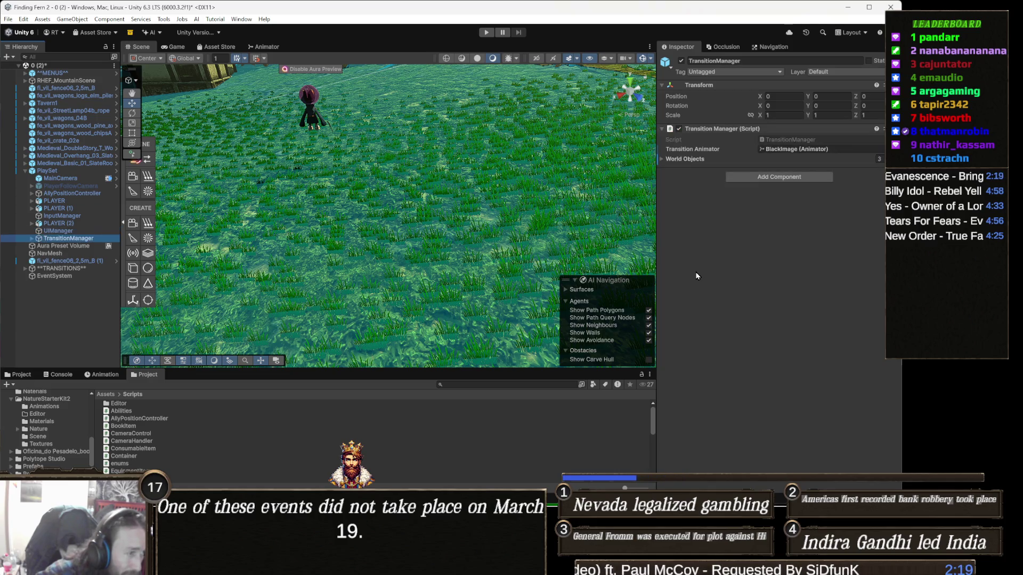
pyautogui.press('Up')
pyautogui.press('Down')
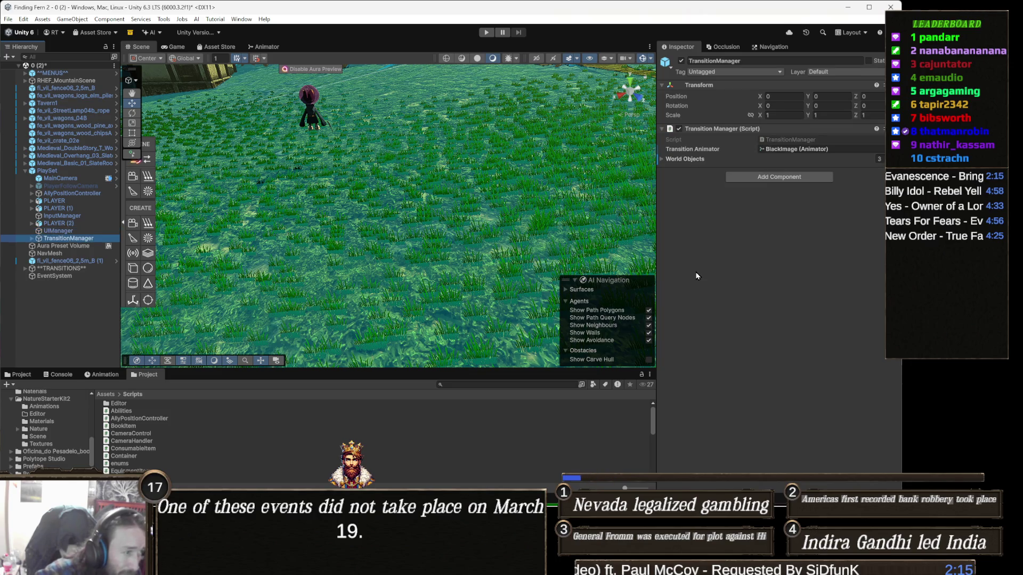
pyautogui.press('Up')
pyautogui.press('Down')
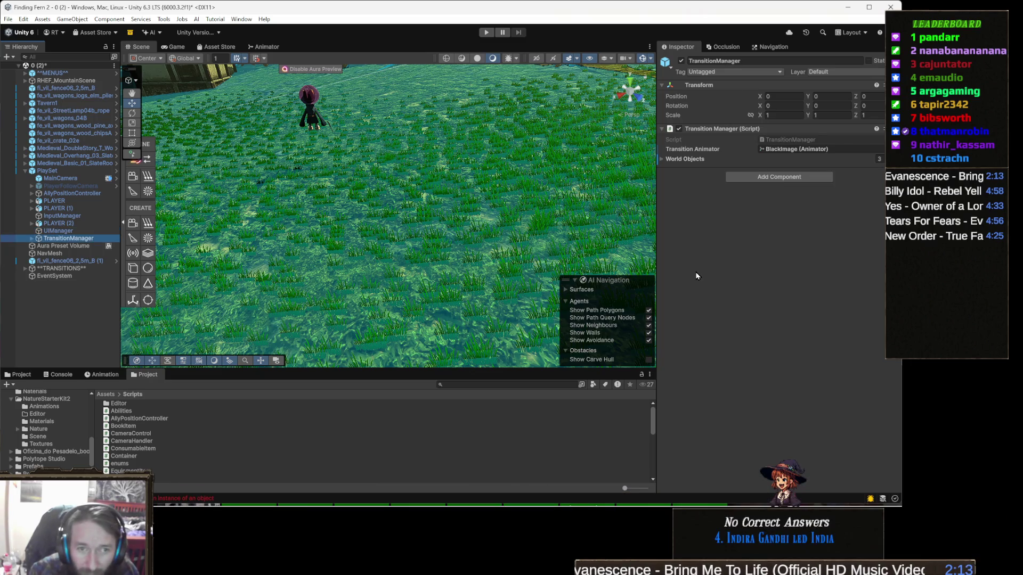
pyautogui.press('Up')
pyautogui.press('Up')
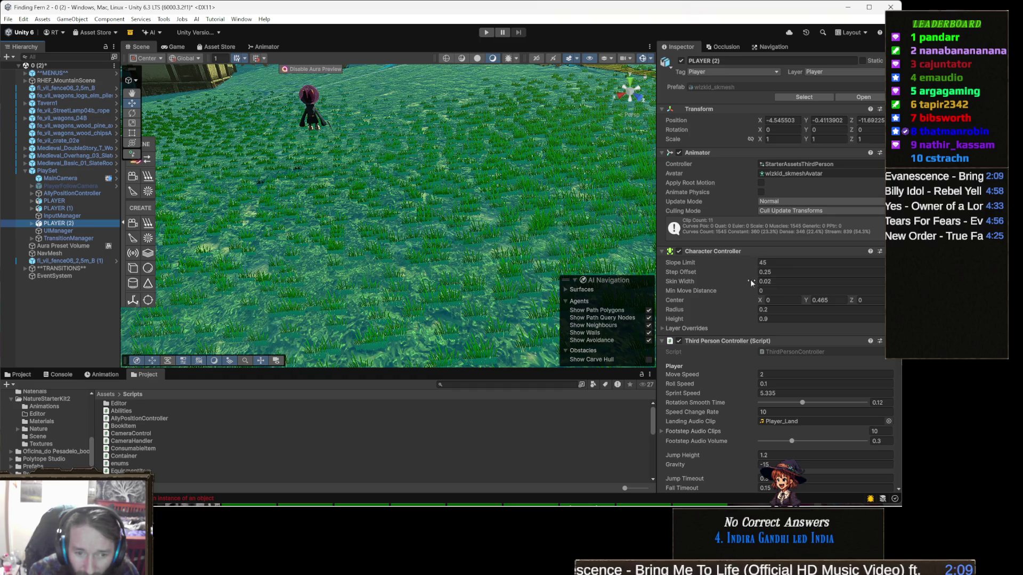
# Inspect PLAYER (2), InputManager, PLAYER (1) and PLAYER, then collapse the Character Controller component
pyautogui.scroll(-9, 751, 279)
pyautogui.press('Up')
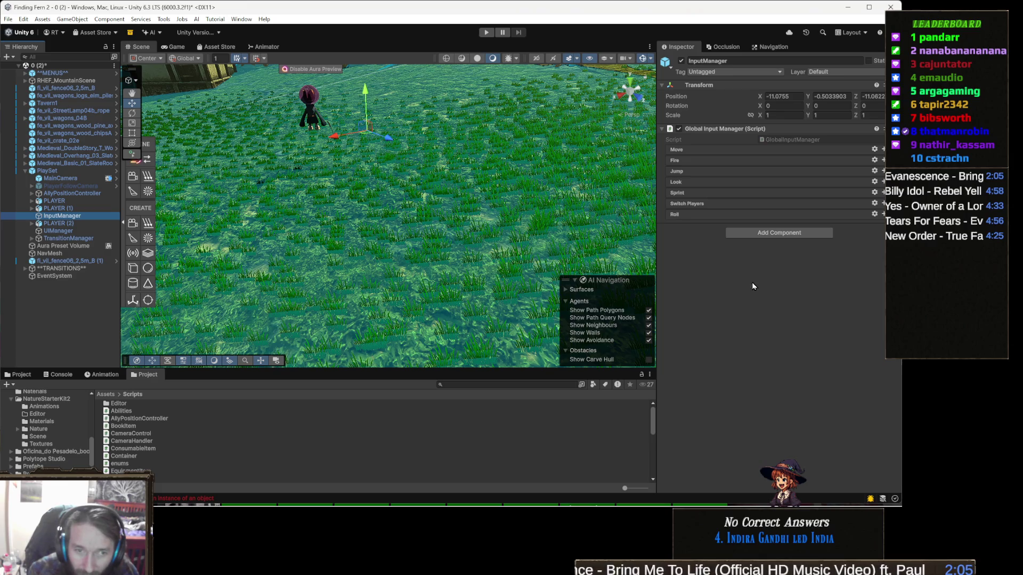
pyautogui.press('Up')
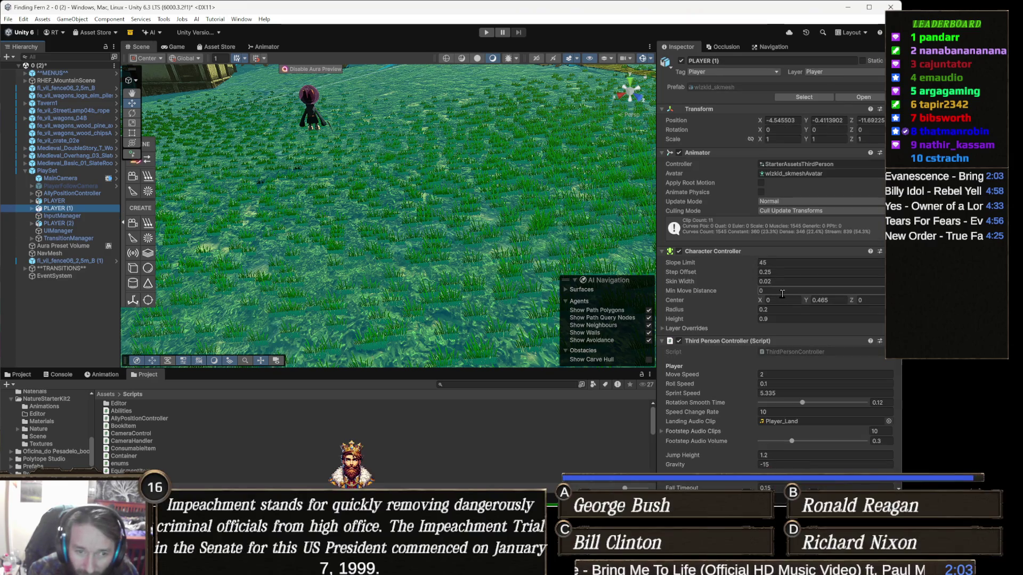
pyautogui.scroll(-2, 782, 298)
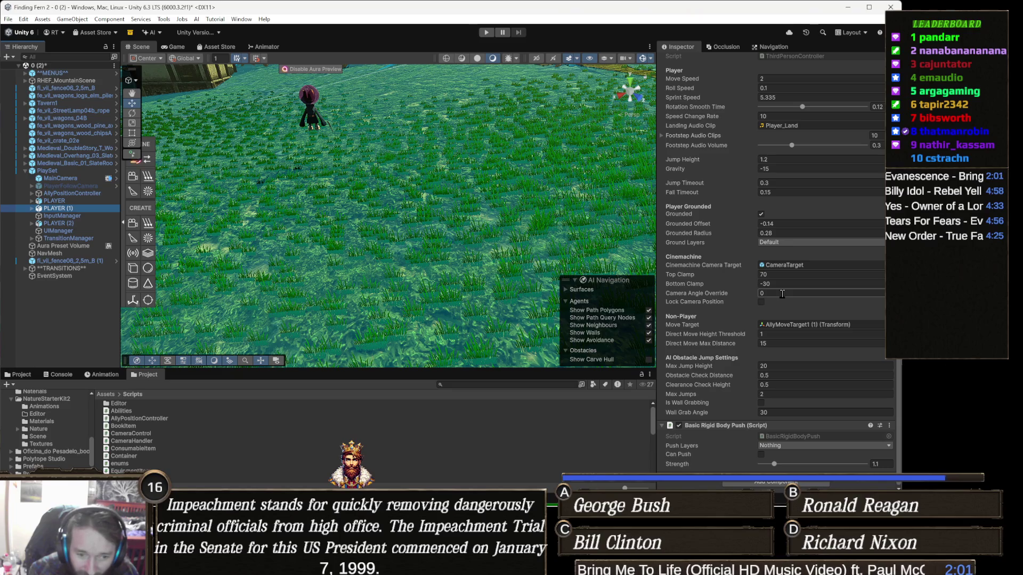
pyautogui.press('Up')
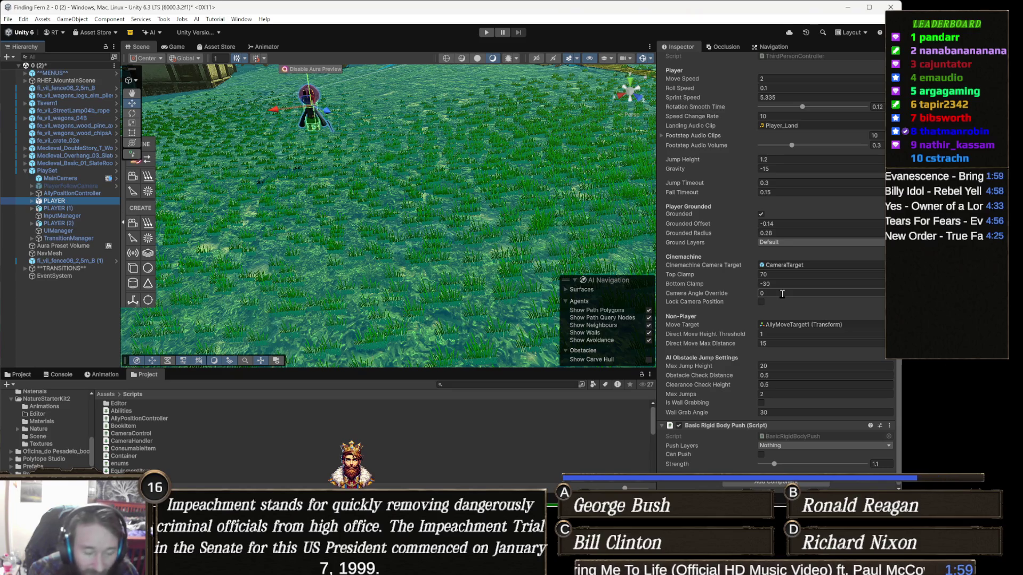
pyautogui.press('Up')
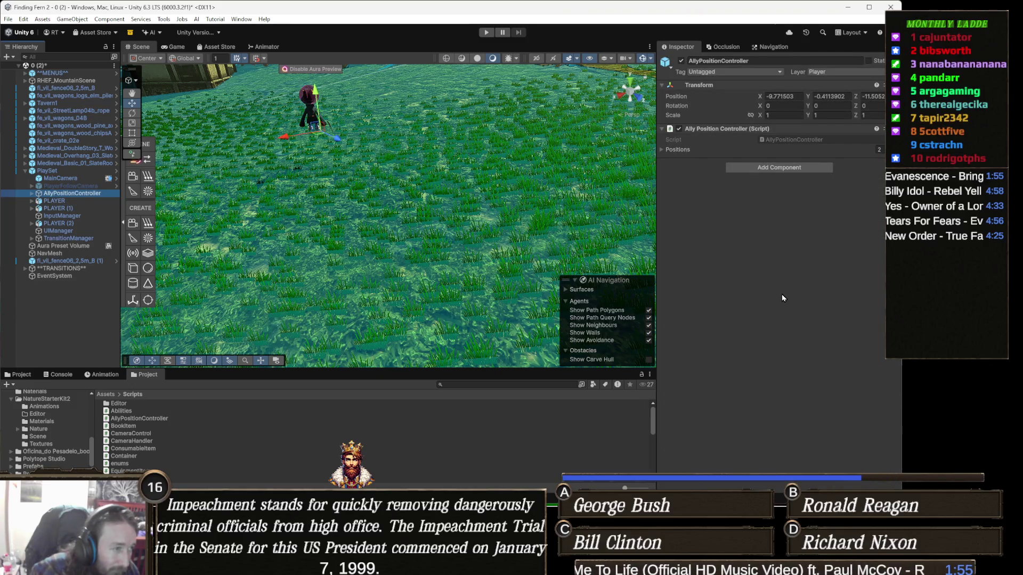
pyautogui.press('Up')
pyautogui.press('Up')
pyautogui.press('Up')
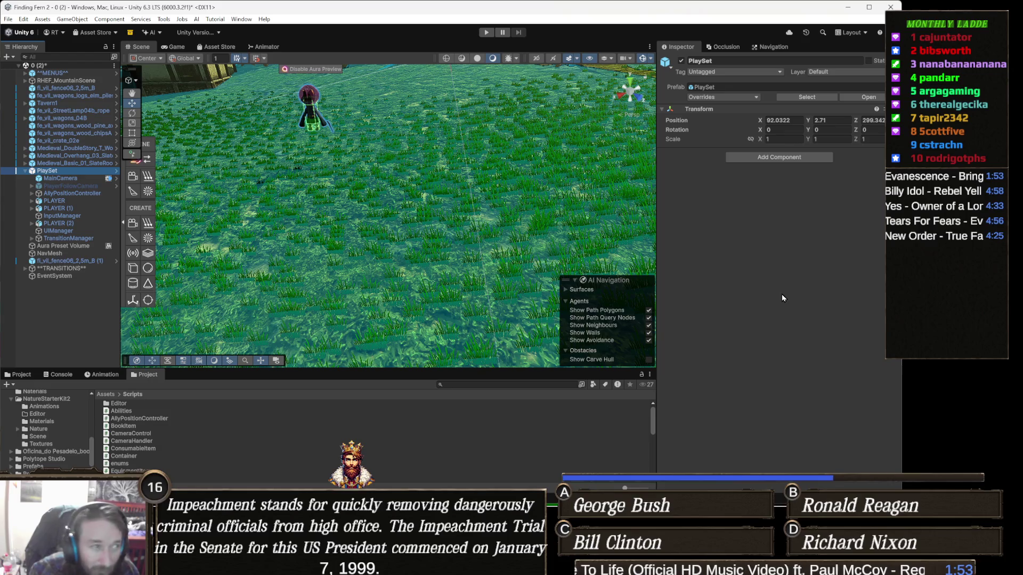
pyautogui.press('Down')
pyautogui.press('Down')
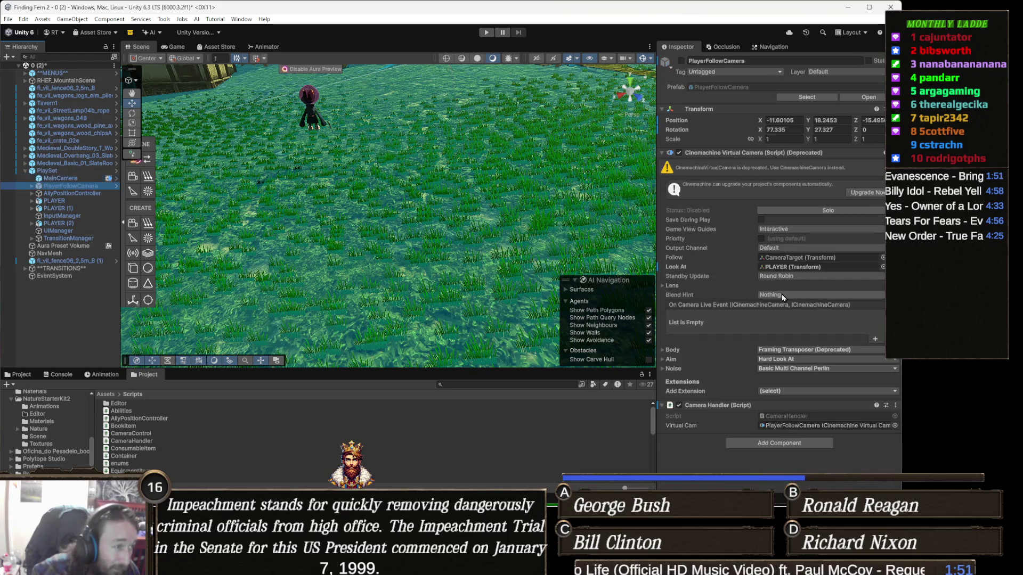
pyautogui.press('Down')
pyautogui.press('Down')
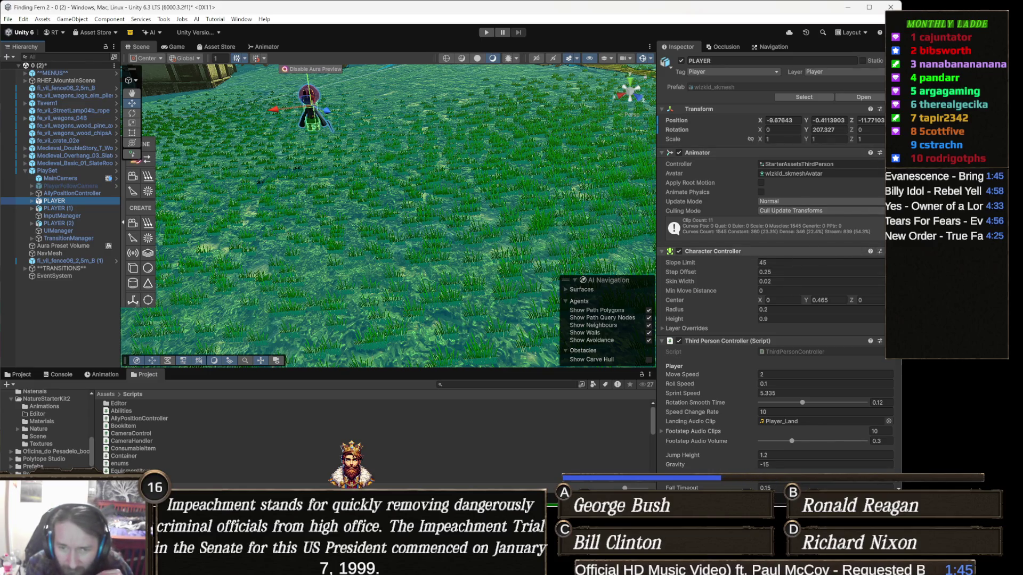
pyautogui.click(736, 252)
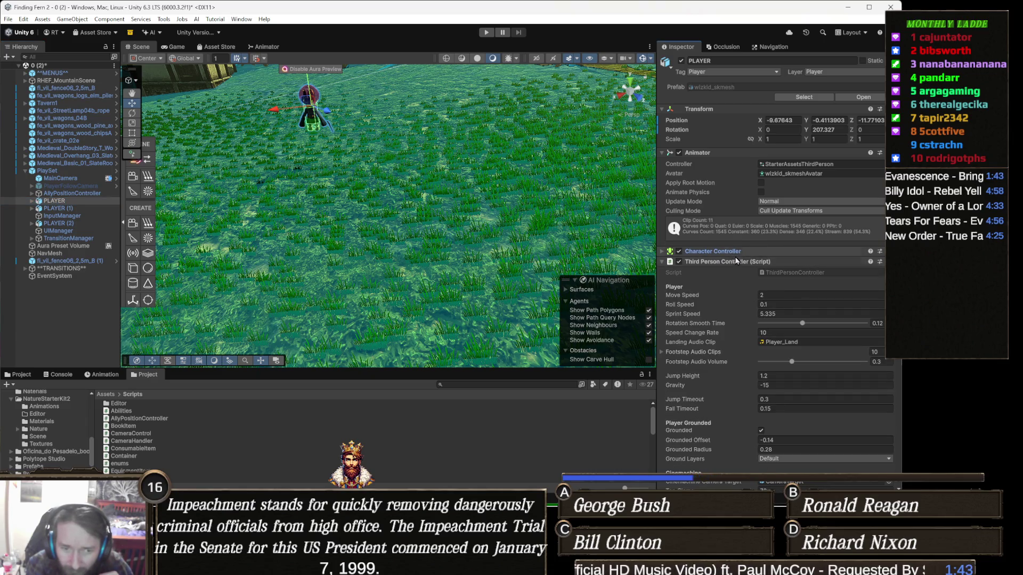
pyautogui.doubleClick(784, 272)
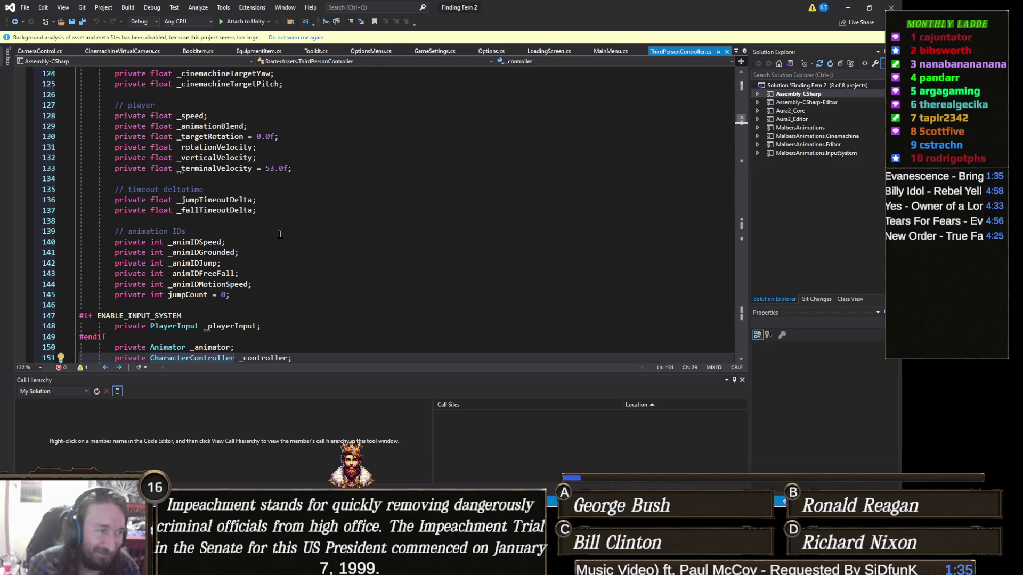
pyautogui.scroll(2, 280, 234)
pyautogui.scroll(-12, 298, 251)
pyautogui.scroll(3, 324, 272)
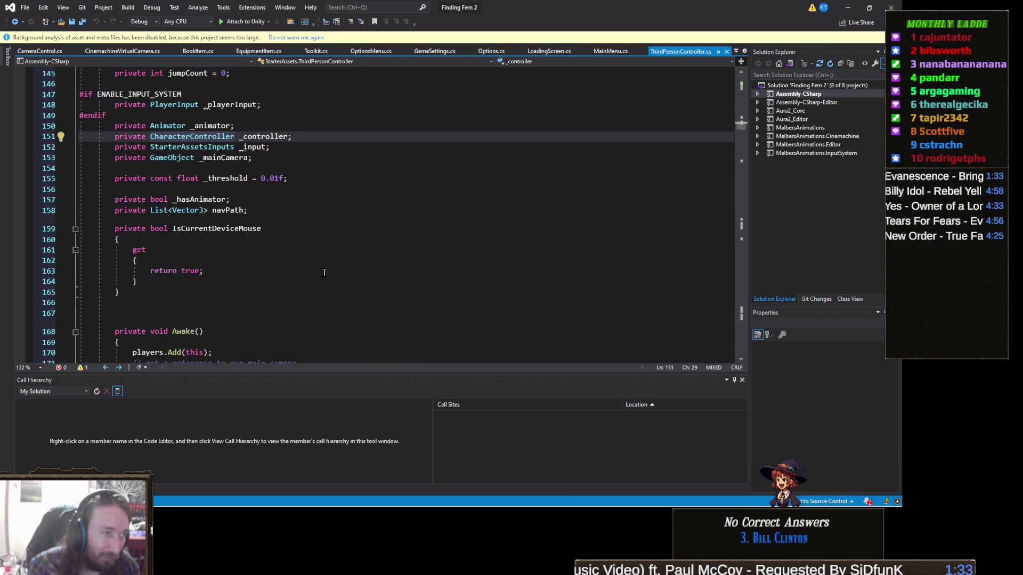
pyautogui.scroll(-7, 323, 273)
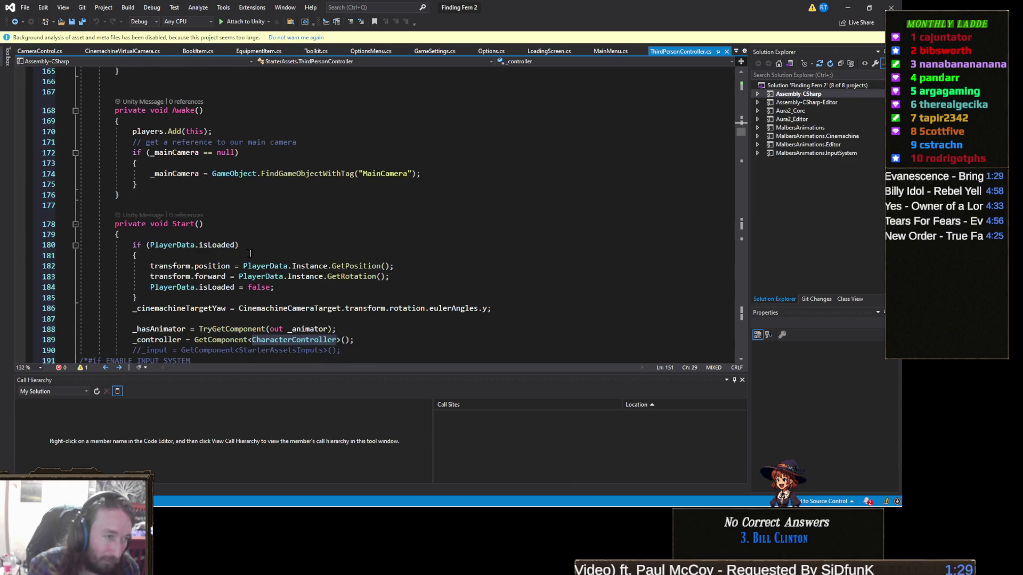
pyautogui.scroll(-9, 226, 274)
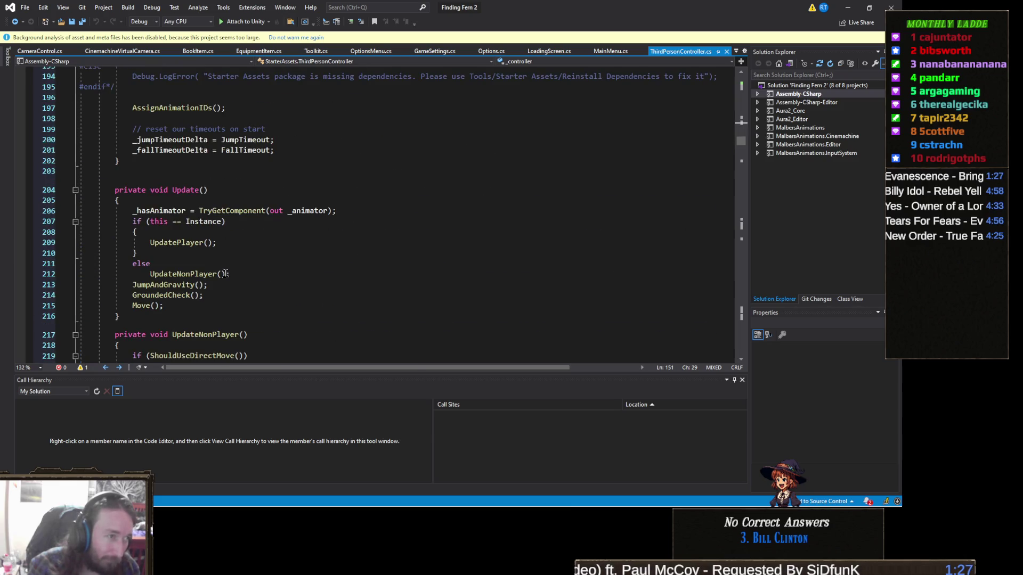
pyautogui.scroll(2, 225, 274)
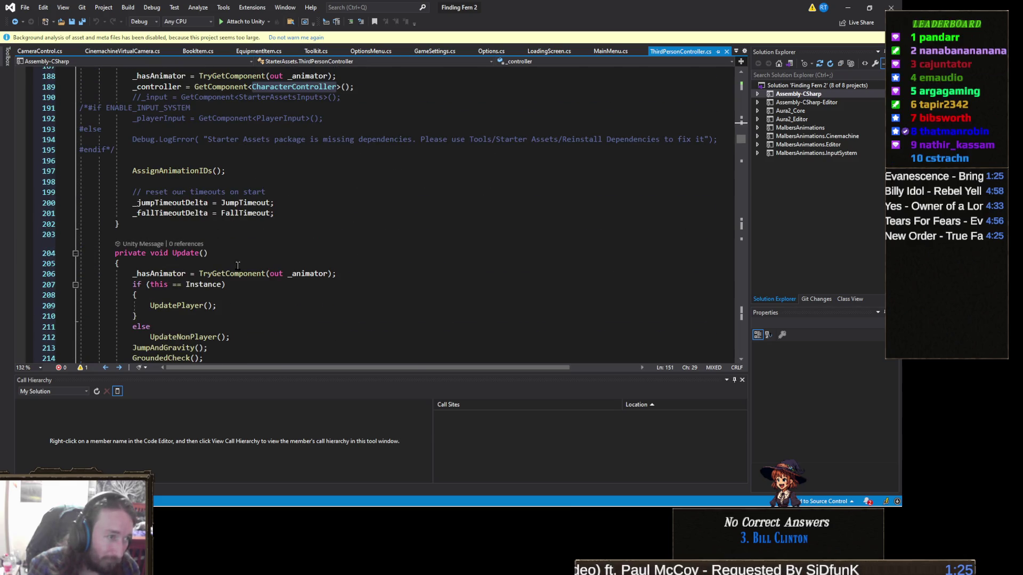
pyautogui.scroll(-5, 238, 265)
pyautogui.scroll(-17, 238, 265)
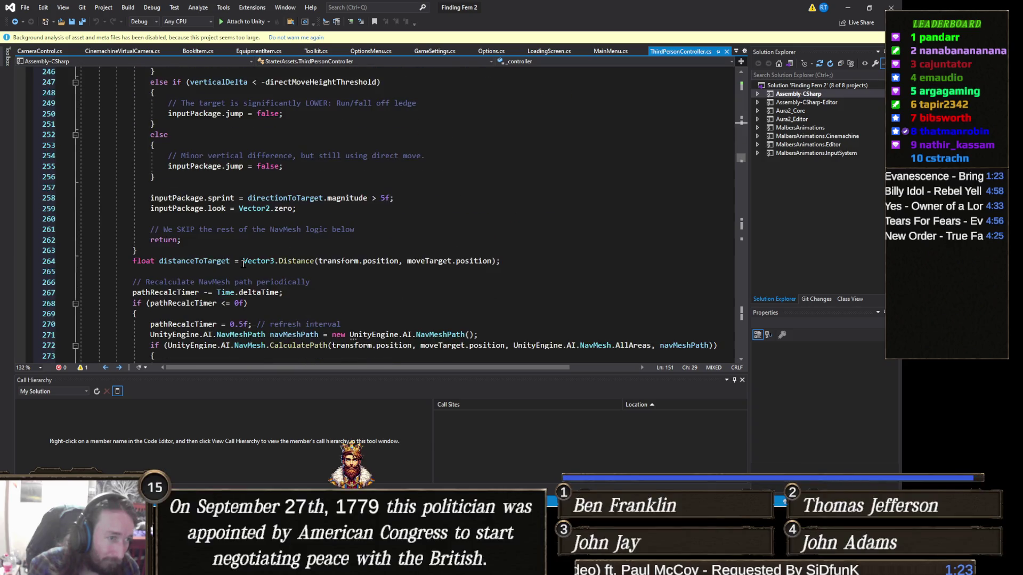
pyautogui.scroll(-8, 254, 259)
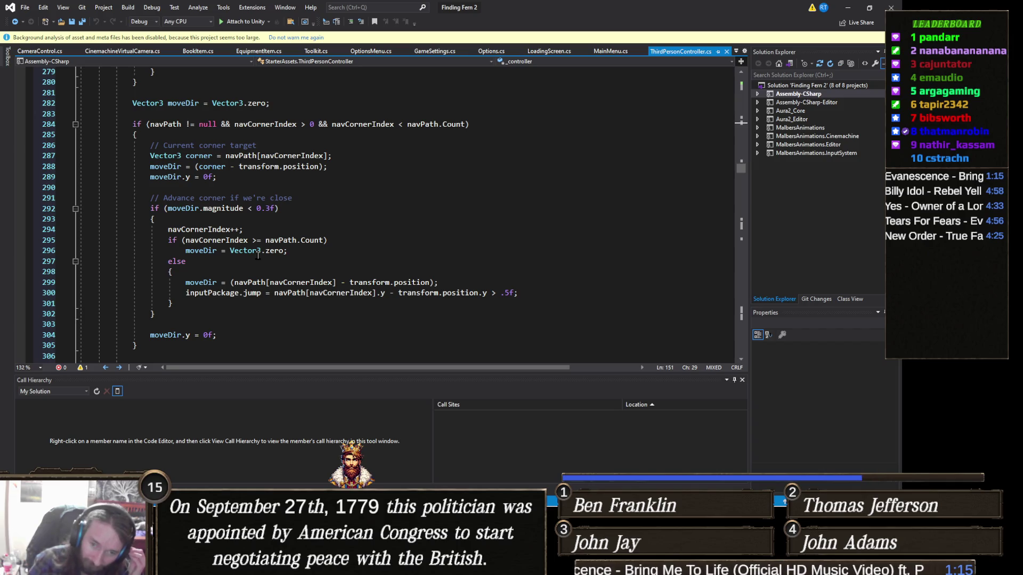
pyautogui.scroll(-16, 267, 246)
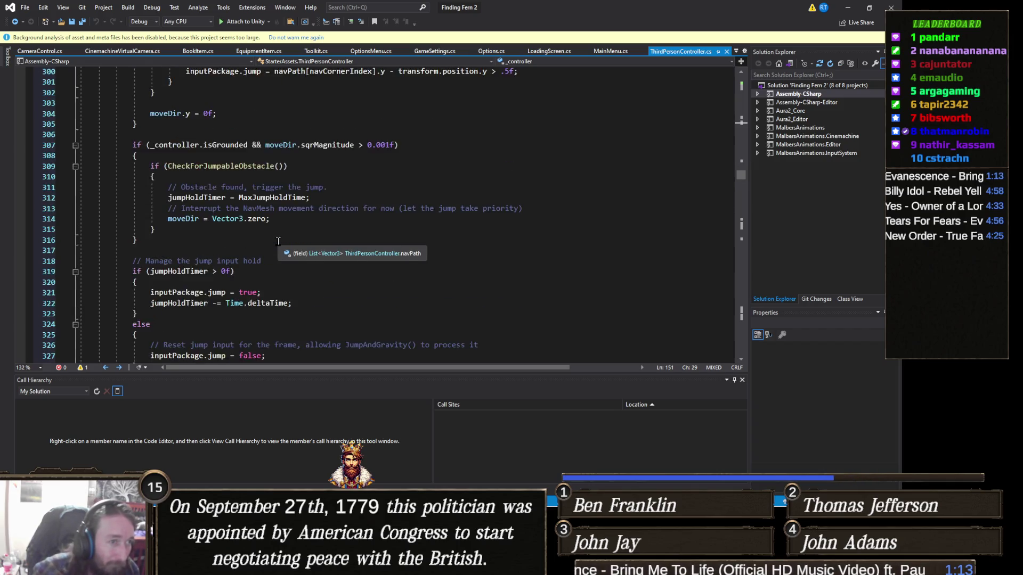
pyautogui.scroll(-12, 278, 241)
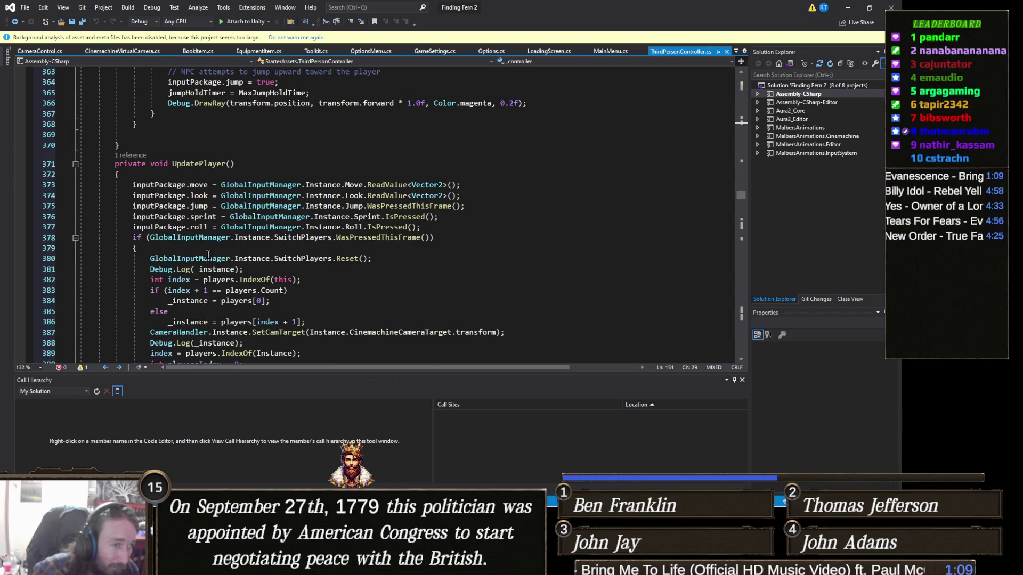
pyautogui.scroll(-2, 256, 249)
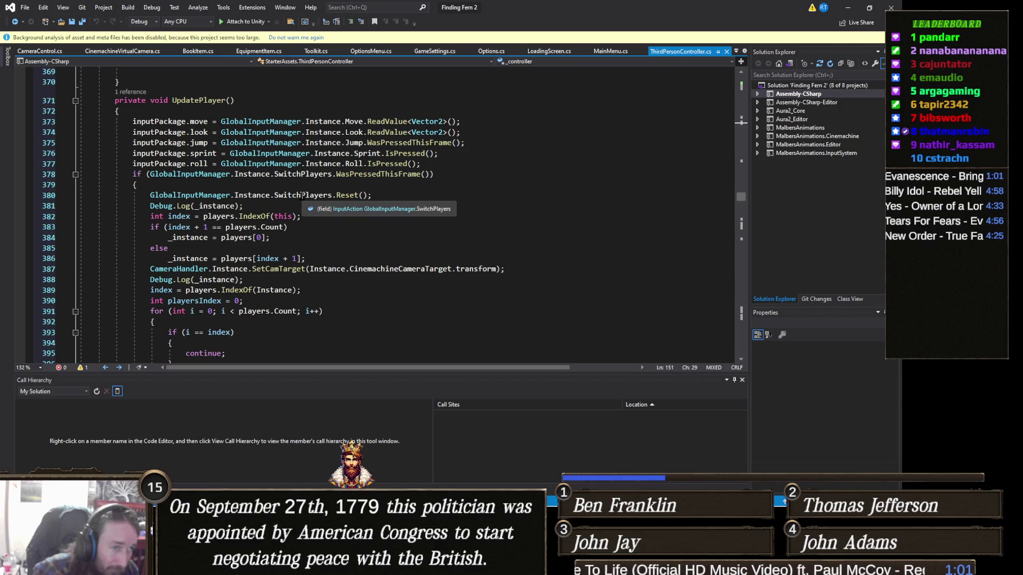
pyautogui.click(302, 195)
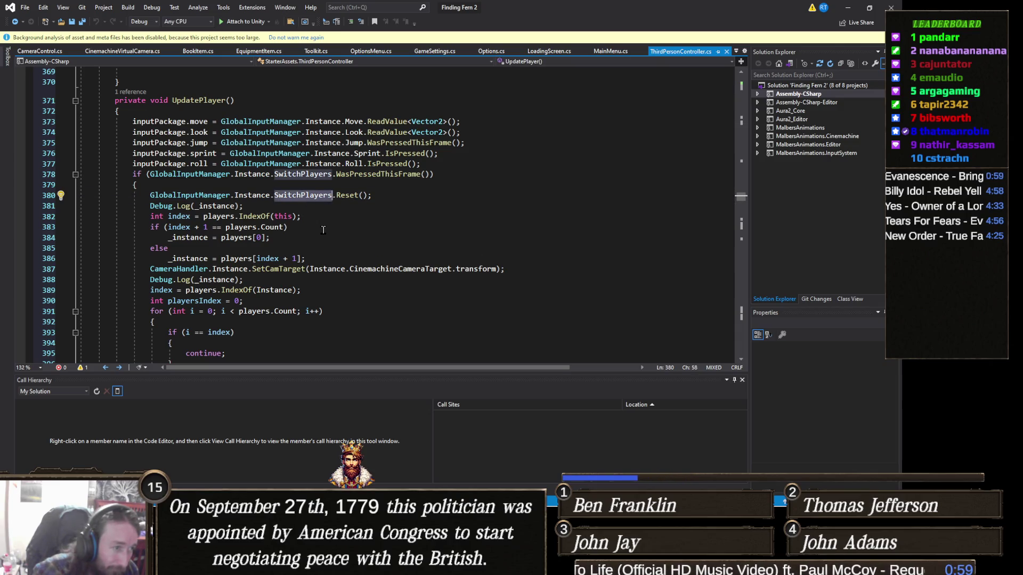
pyautogui.scroll(-2, 323, 229)
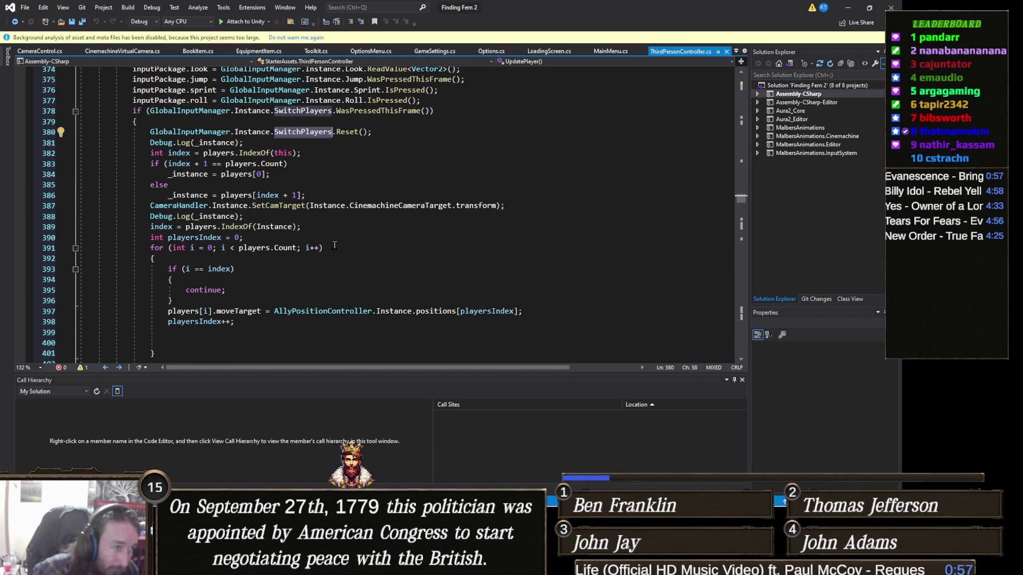
pyautogui.scroll(-1, 309, 255)
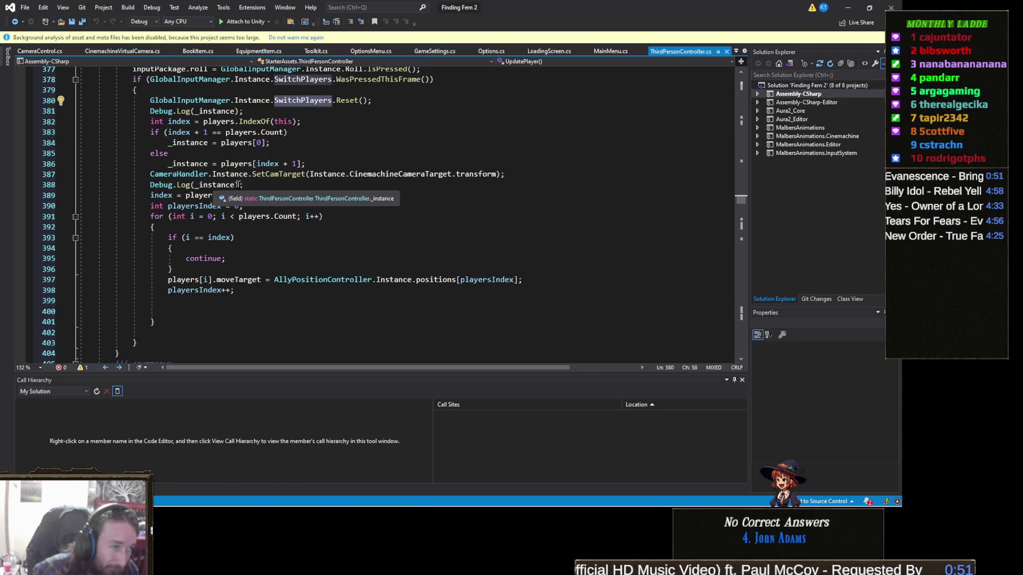
pyautogui.moveTo(283, 176)
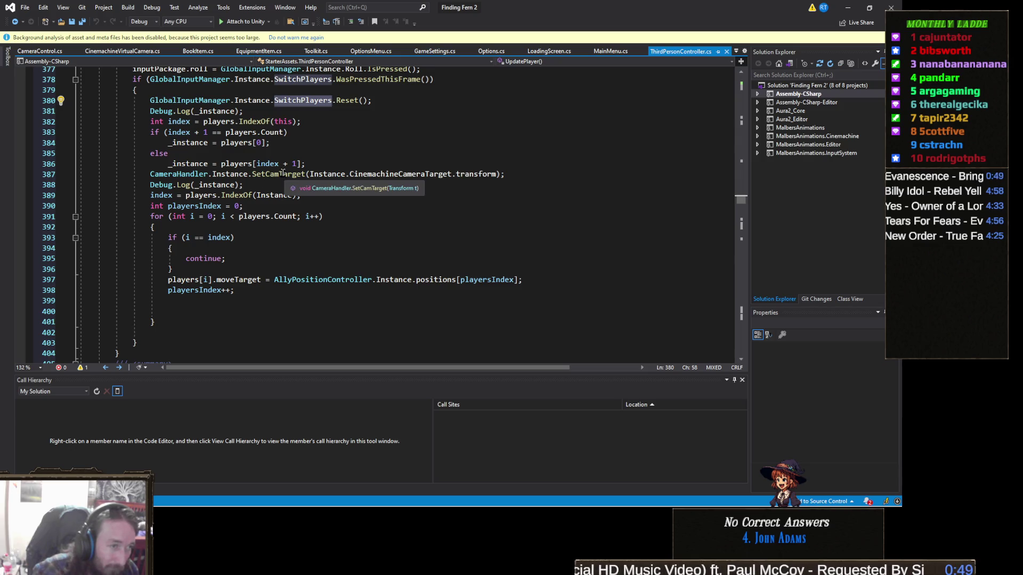
pyautogui.click(283, 176)
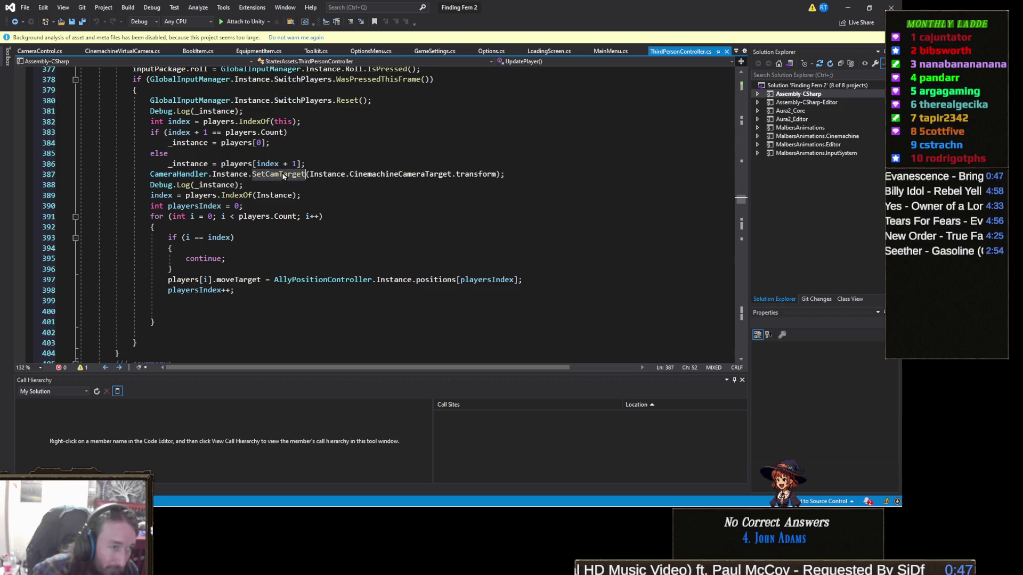
pyautogui.rightClick(283, 176)
pyautogui.click(342, 238)
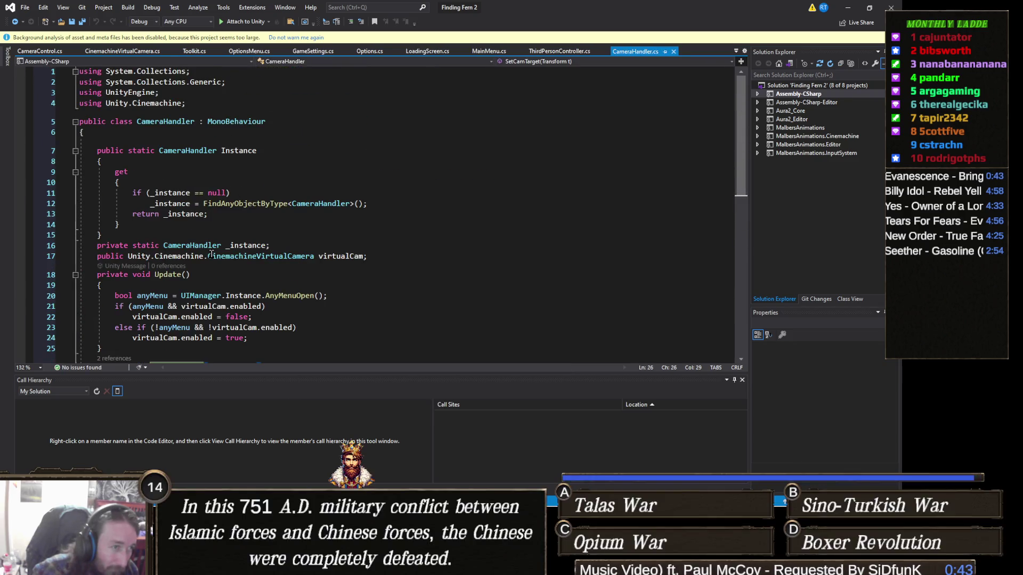
# Comment out the virtualCam field declaration on line 17 of CameraHandler.cs with //
pyautogui.scroll(2, 211, 254)
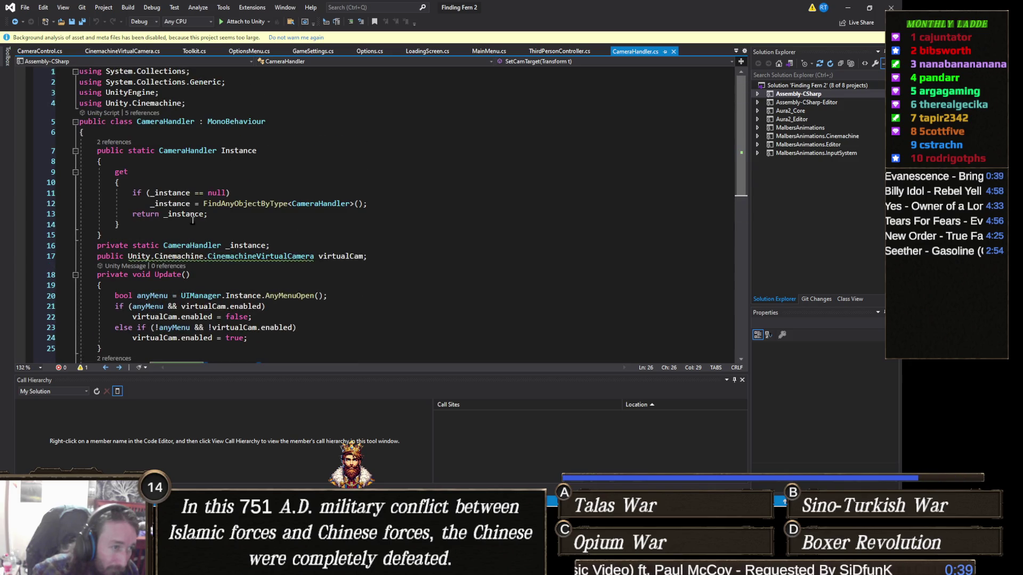
pyautogui.scroll(-3, 284, 211)
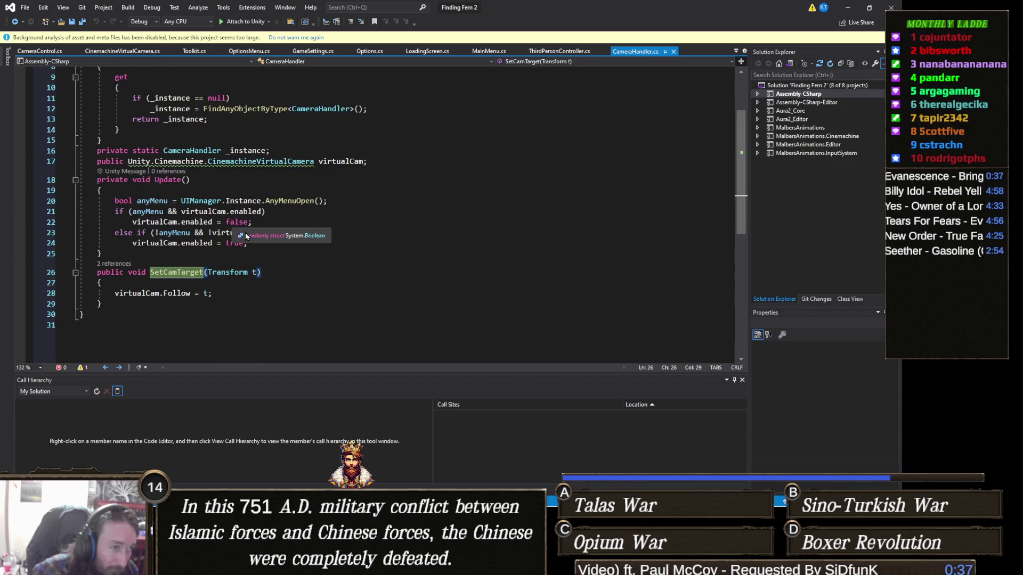
pyautogui.click(98, 161)
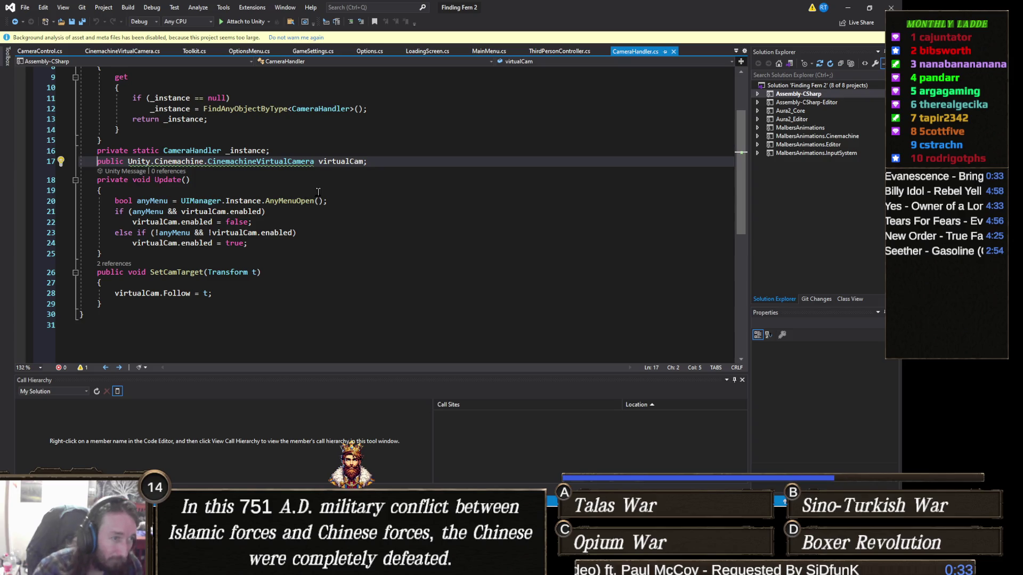
pyautogui.write('//')
# Declare 'public CameraControl controller;' on a new line 18 below the commented field
pyautogui.click(399, 164)
pyautogui.press('Return')
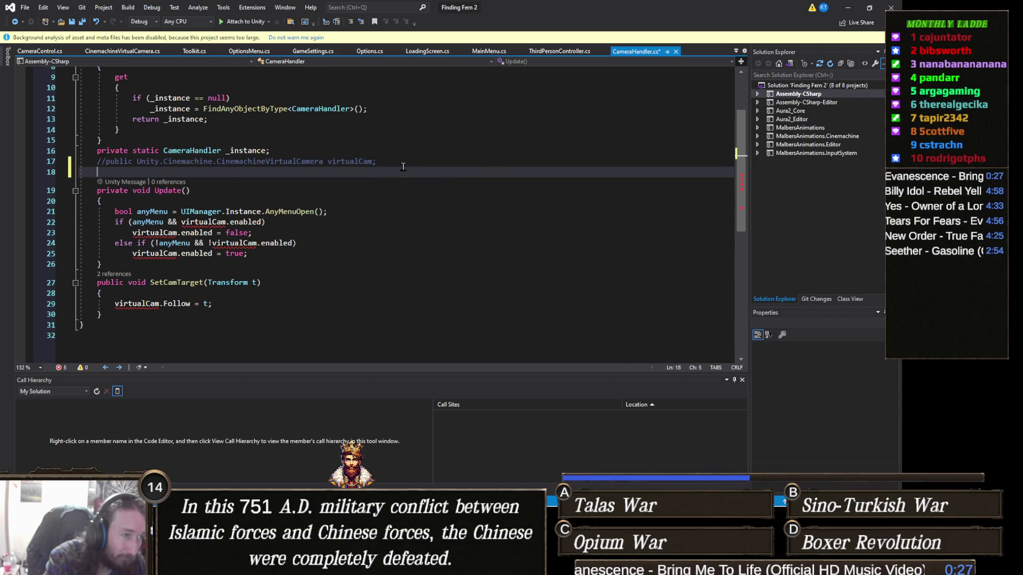
pyautogui.write('CameraCo')
pyautogui.press('Tab')
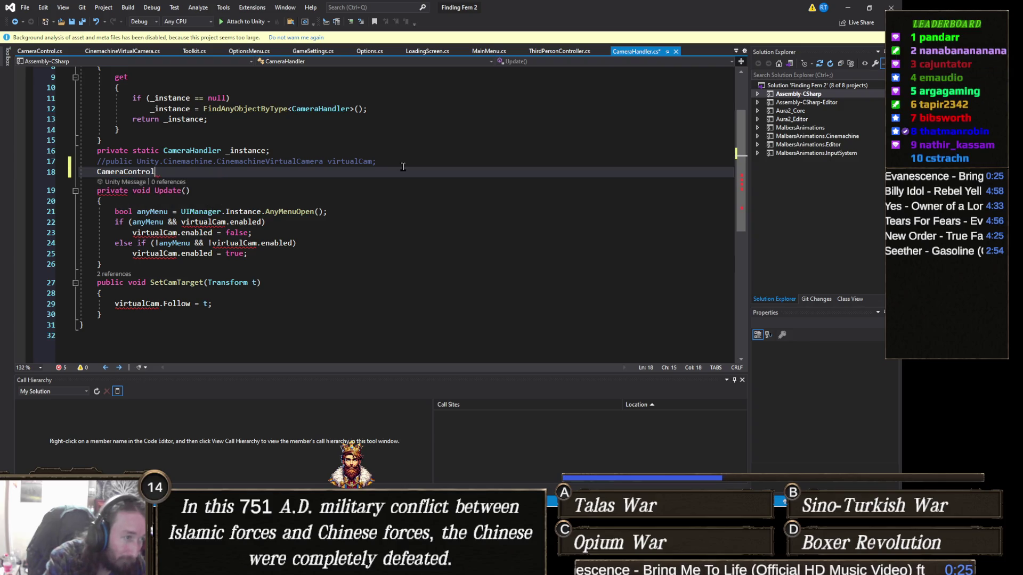
pyautogui.press('BackSpace')
pyautogui.press('BackSpace')
pyautogui.press('BackSpace')
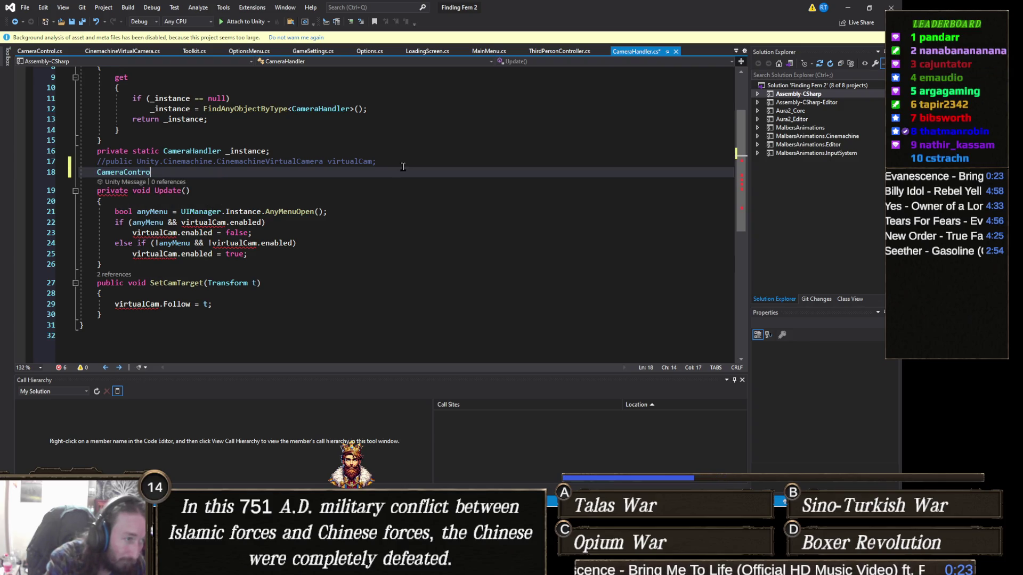
pyautogui.write('Se')
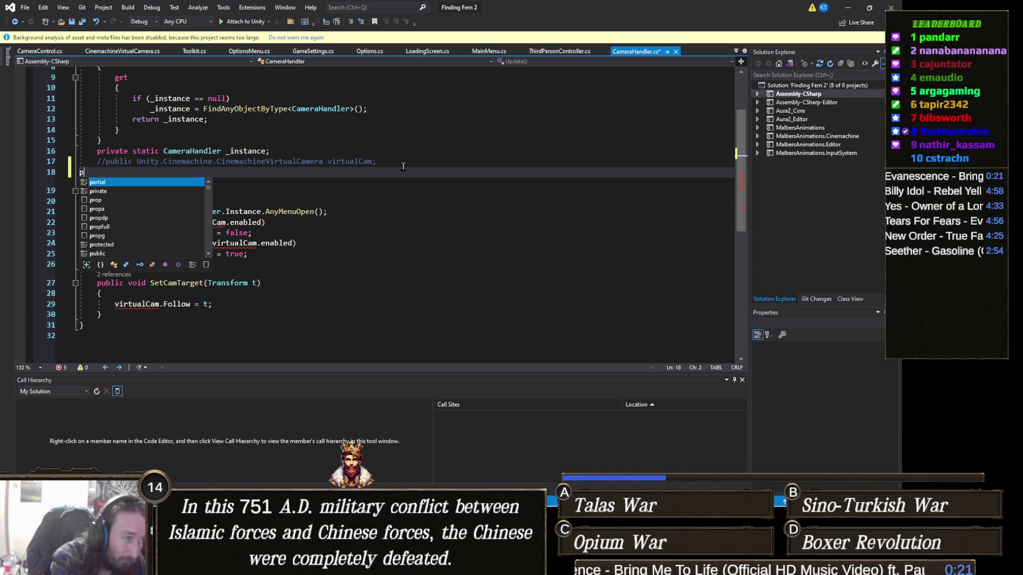
pyautogui.press('BackSpace')
pyautogui.press('BackSpace')
pyautogui.press('Tab')
pyautogui.write('[p')
pyautogui.press('BackSpace')
pyautogui.press('BackSpace')
pyautogui.write('public')
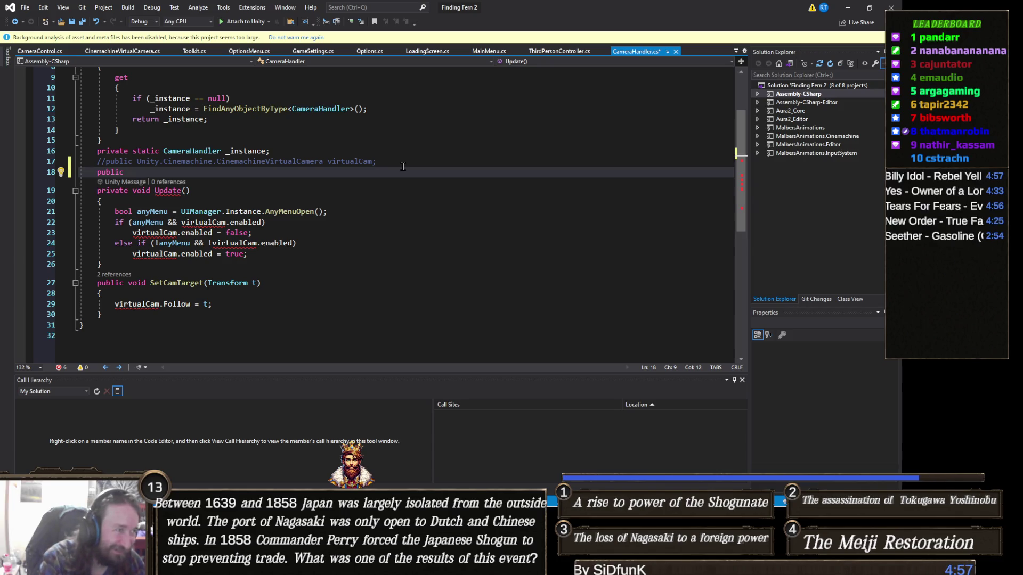
pyautogui.write('Came')
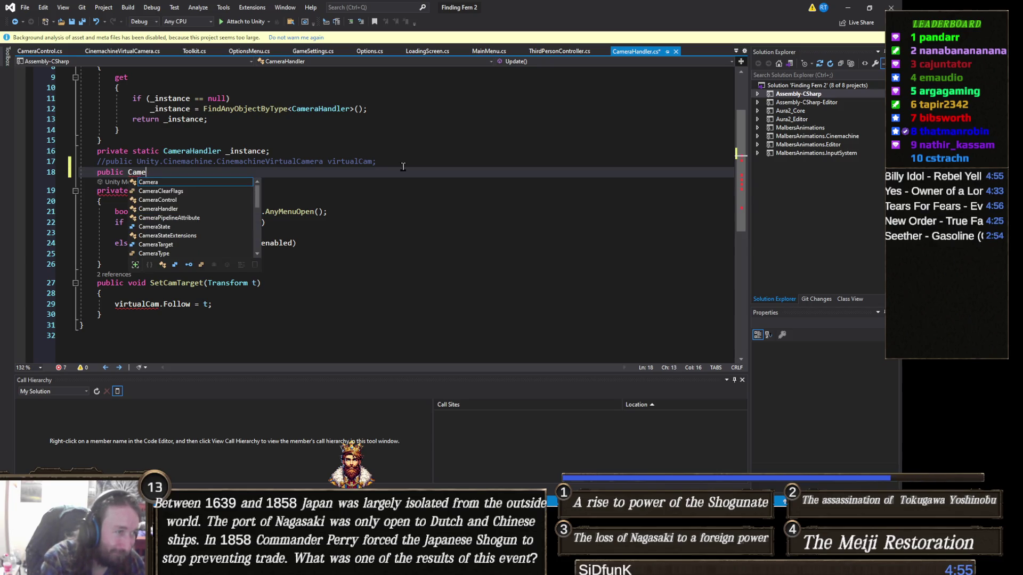
pyautogui.write('raControl ')
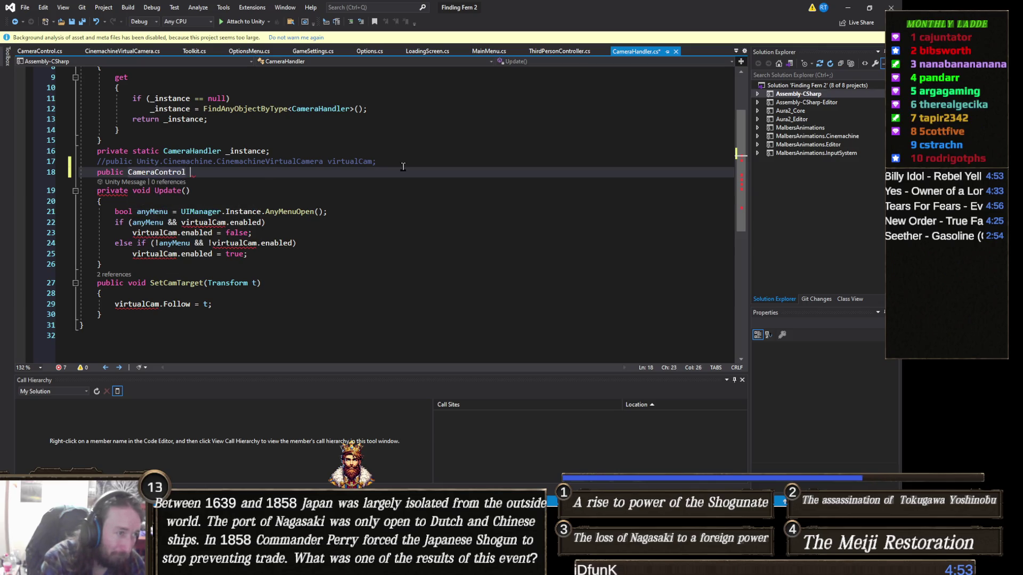
pyautogui.write('controol')
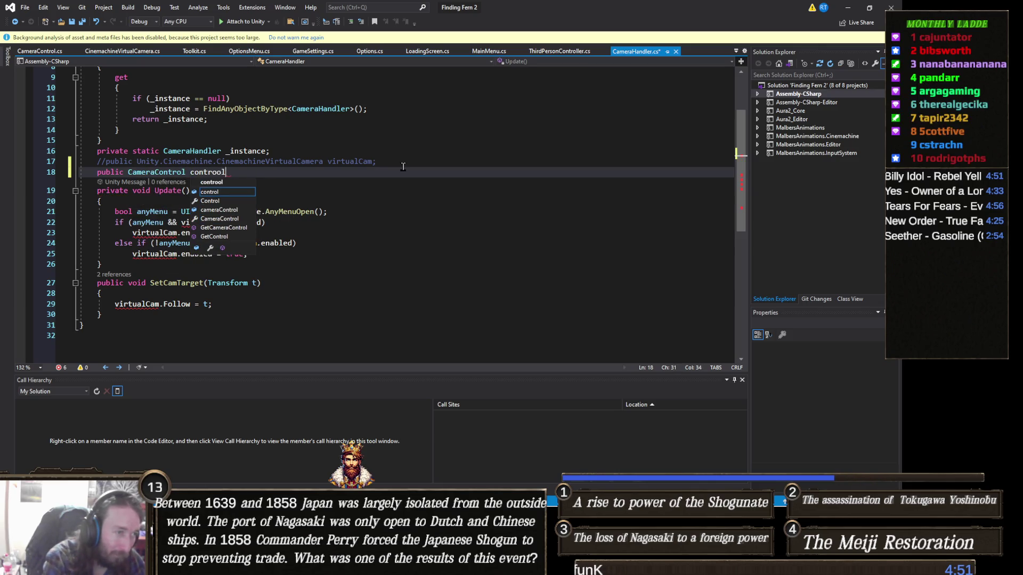
pyautogui.press('BackSpace')
pyautogui.press('BackSpace')
pyautogui.write('ller;')
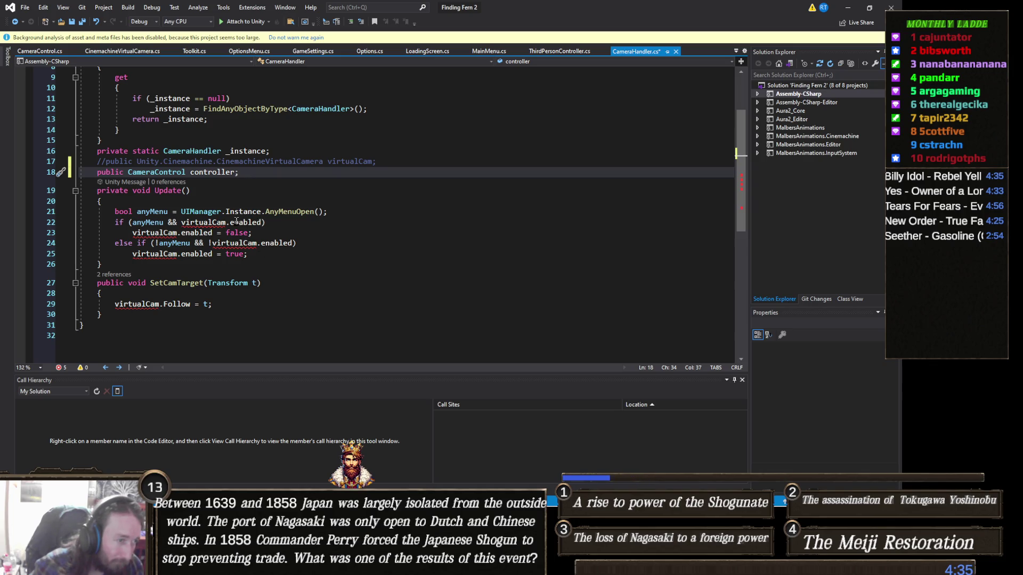
pyautogui.click(227, 222)
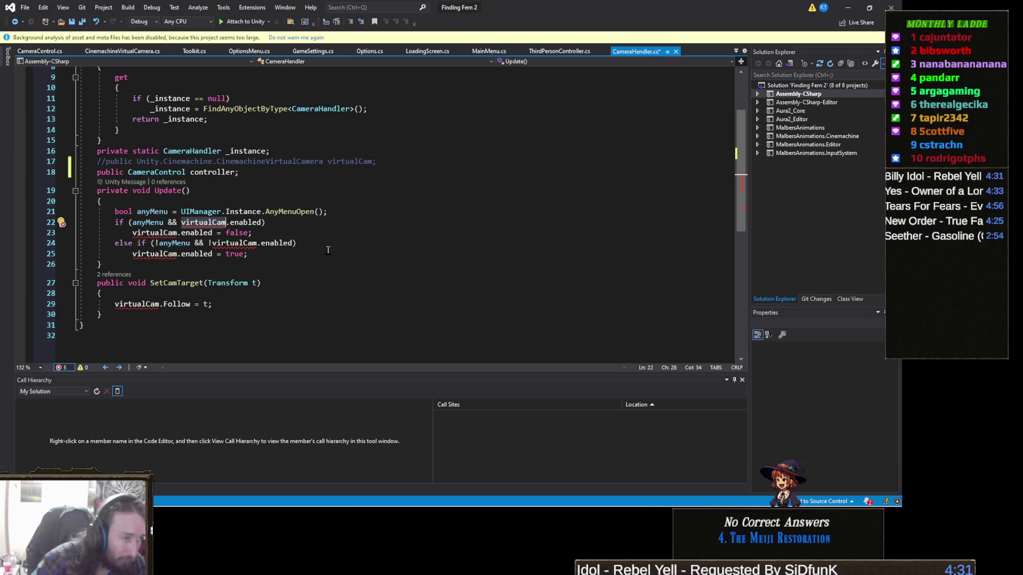
# Block-comment the camera-toggling body of Update on lines 21–25
pyautogui.moveTo(257, 255); pyautogui.dragTo(2, 215)
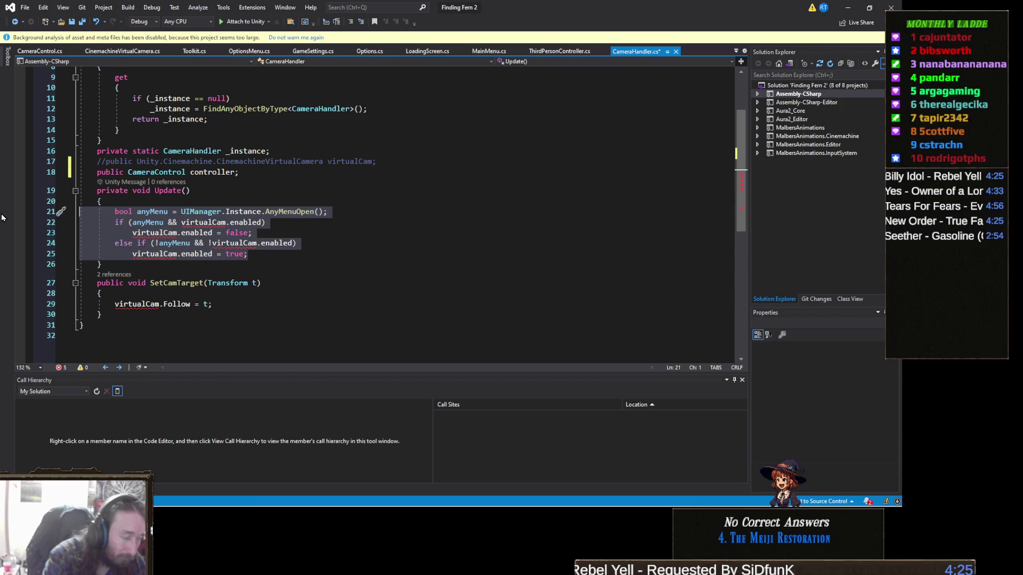
pyautogui.write('?')
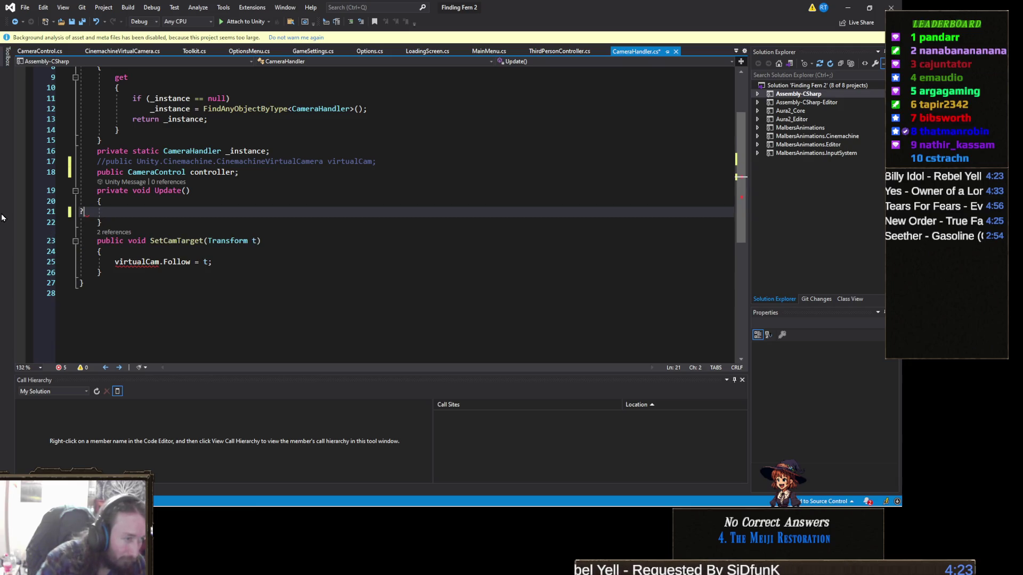
pyautogui.hotkey('ctrl', 'z')
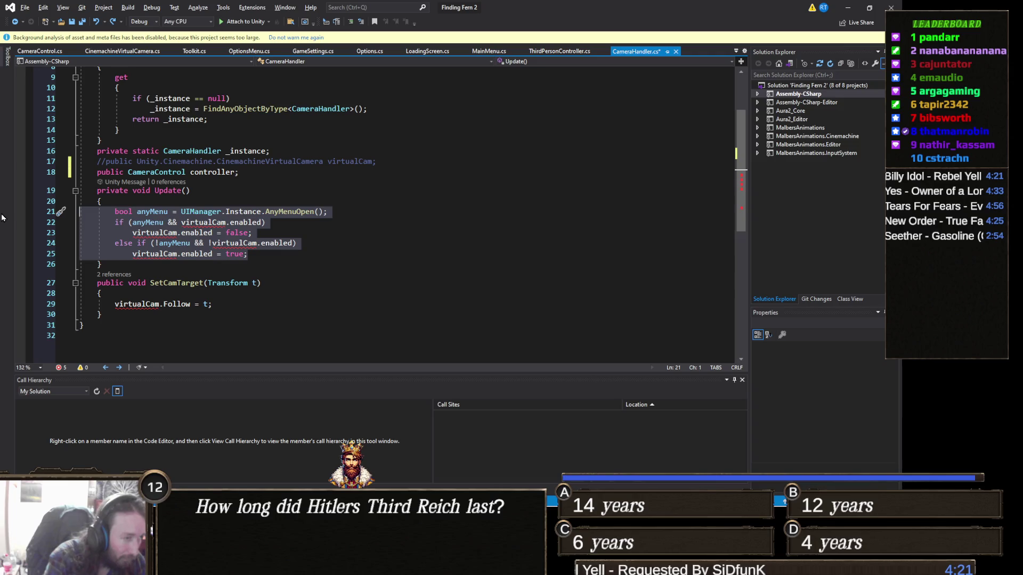
pyautogui.hotkey('ctrl', 'shift', '/')
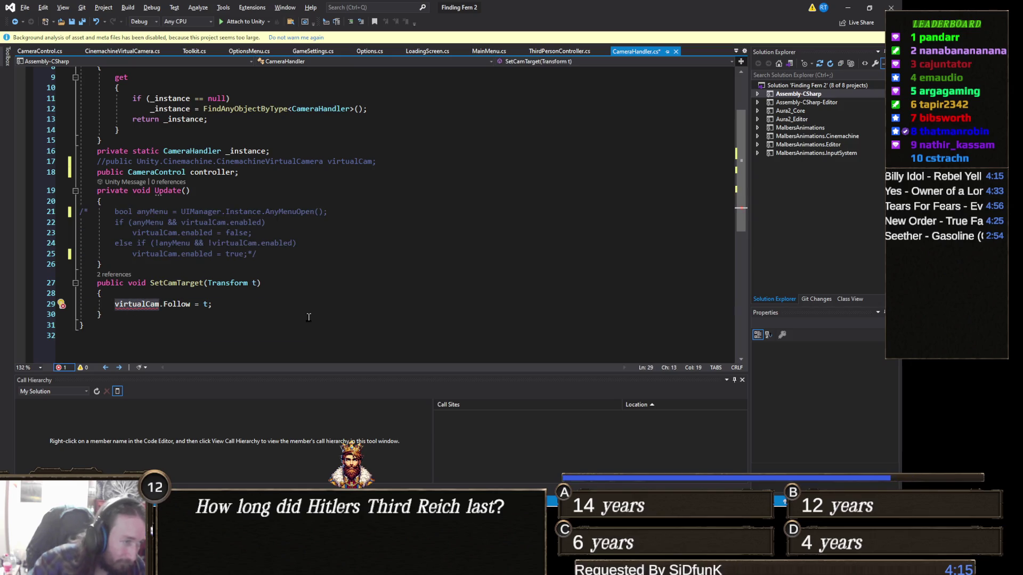
# Make SetCamTarget assign controller.Target instead of virtualCam.Follow, then minimize Visual Studio
pyautogui.write('controll')
pyautogui.press('Tab')
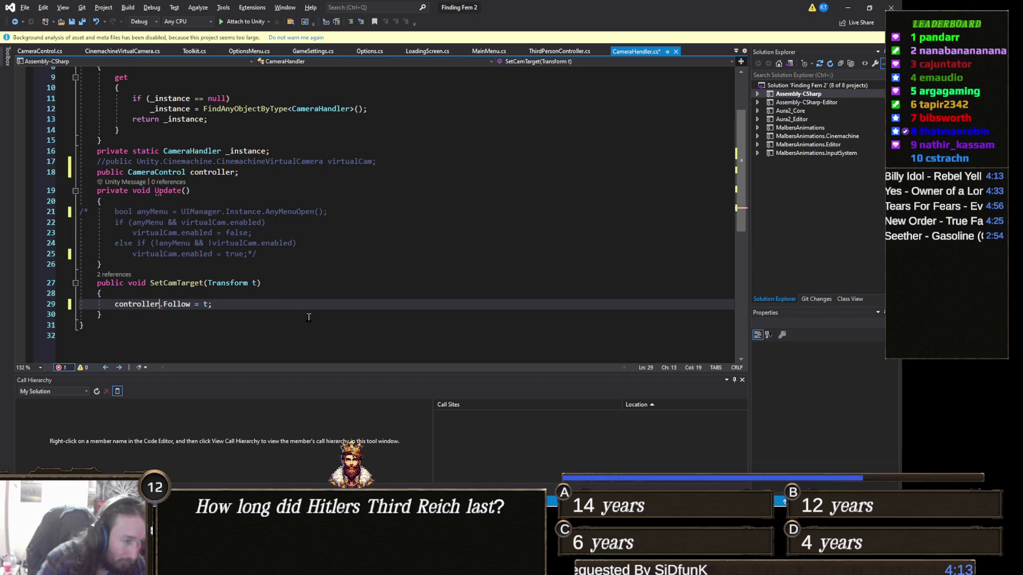
pyautogui.doubleClick(177, 306)
pyautogui.write('Tas')
pyautogui.press('Tab')
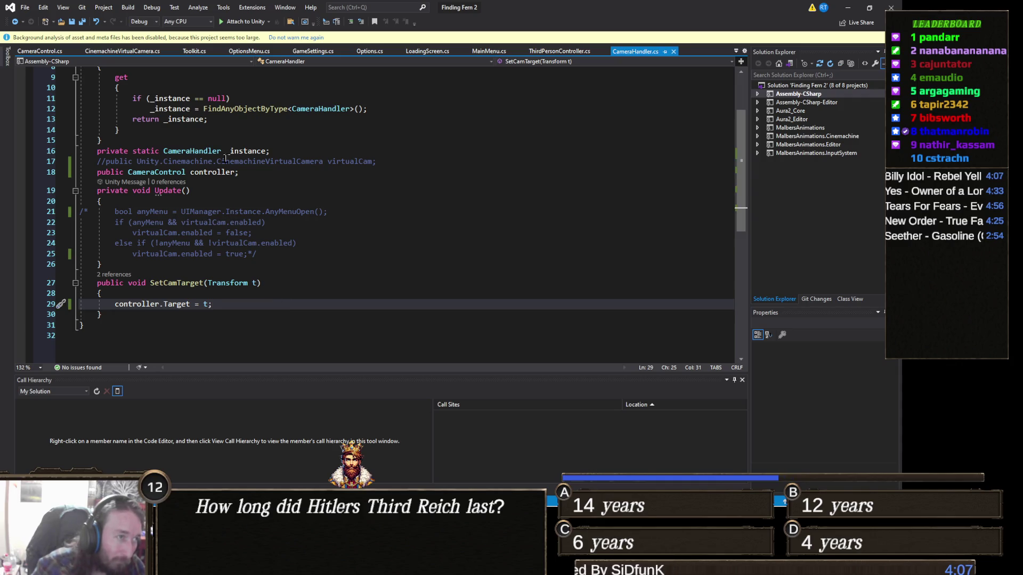
pyautogui.click(845, 9)
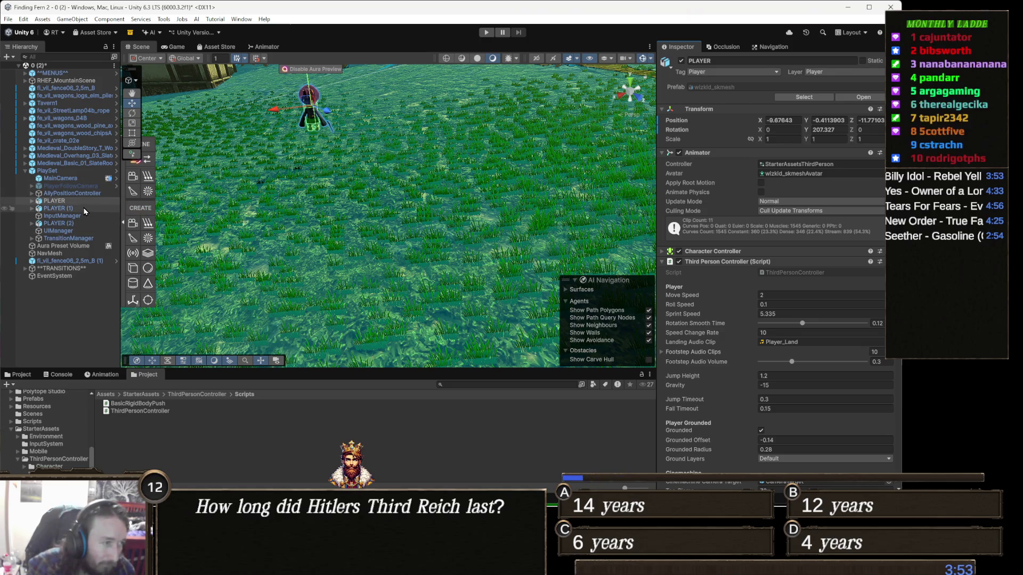
# Select MainCamera and run a short play test of the recompiled camera
pyautogui.click(74, 179)
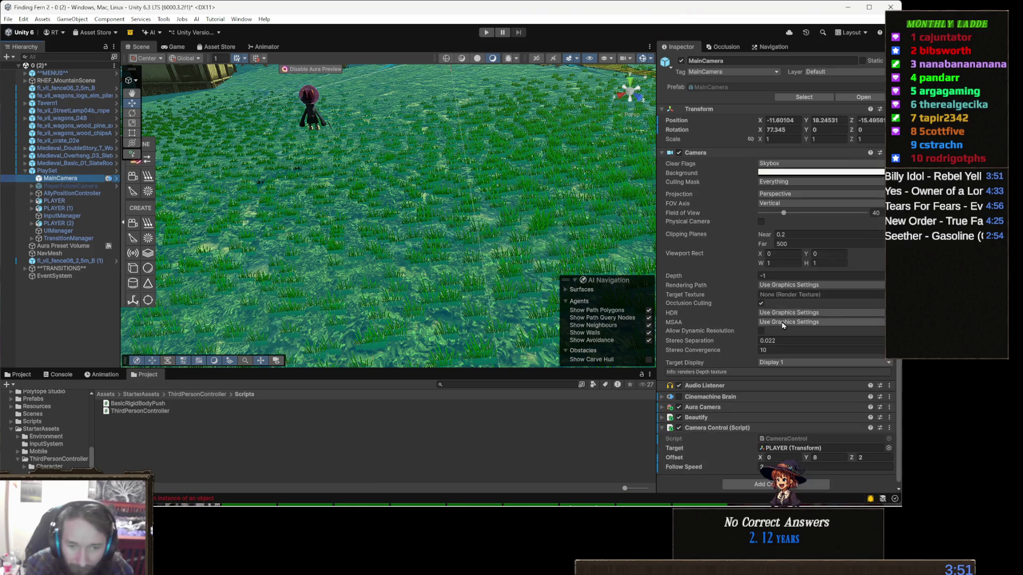
pyautogui.scroll(-1, 799, 400)
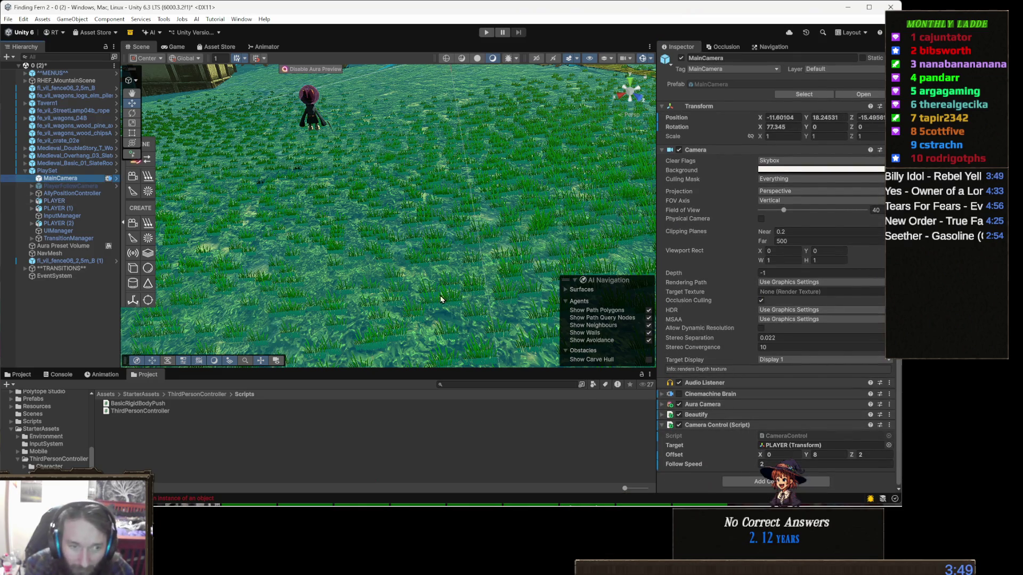
pyautogui.click(488, 33)
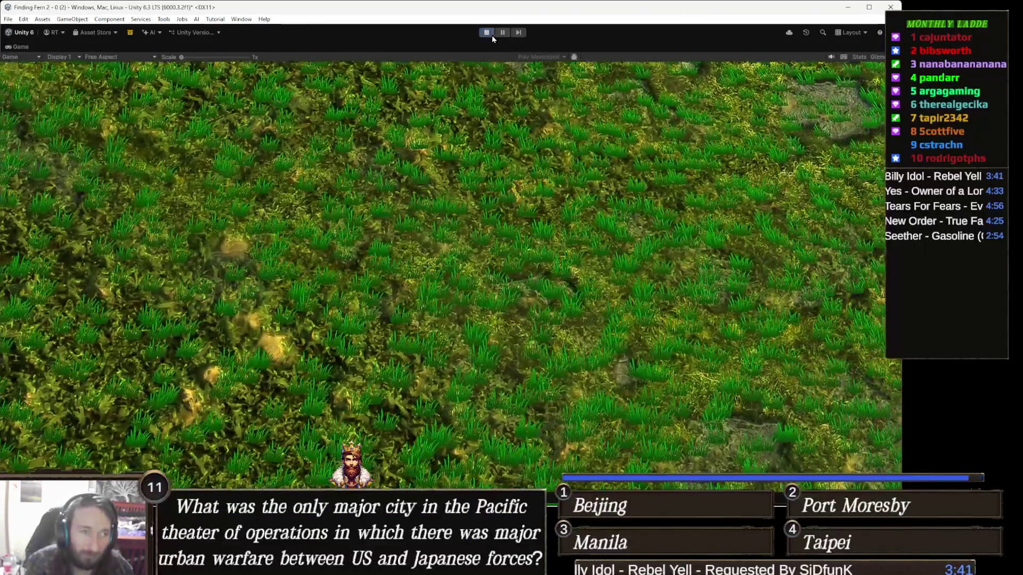
pyautogui.click(490, 33)
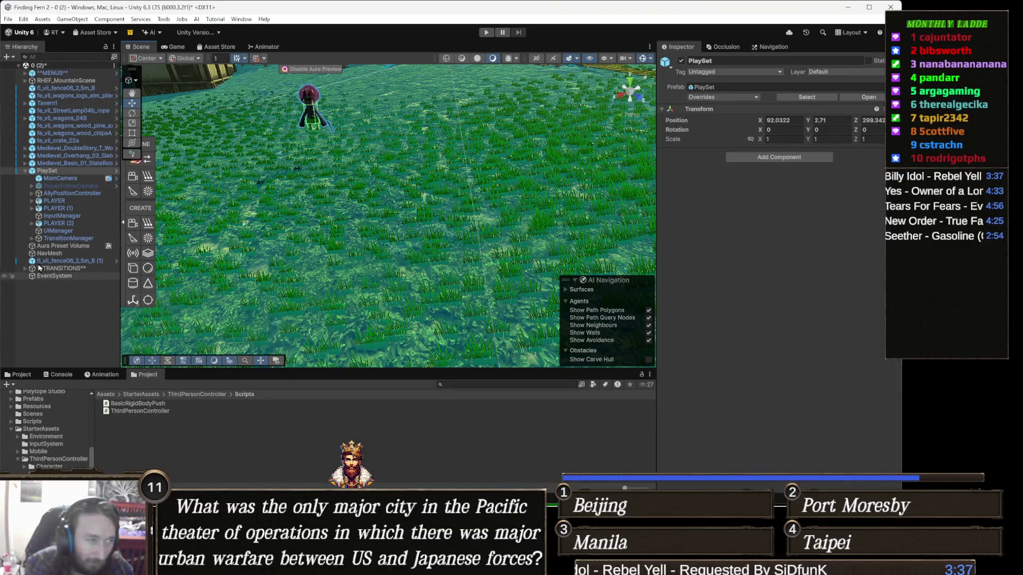
# Change MainCamera's Camera Control Offset Z from 2 to -2 and play-test again
pyautogui.click(80, 179)
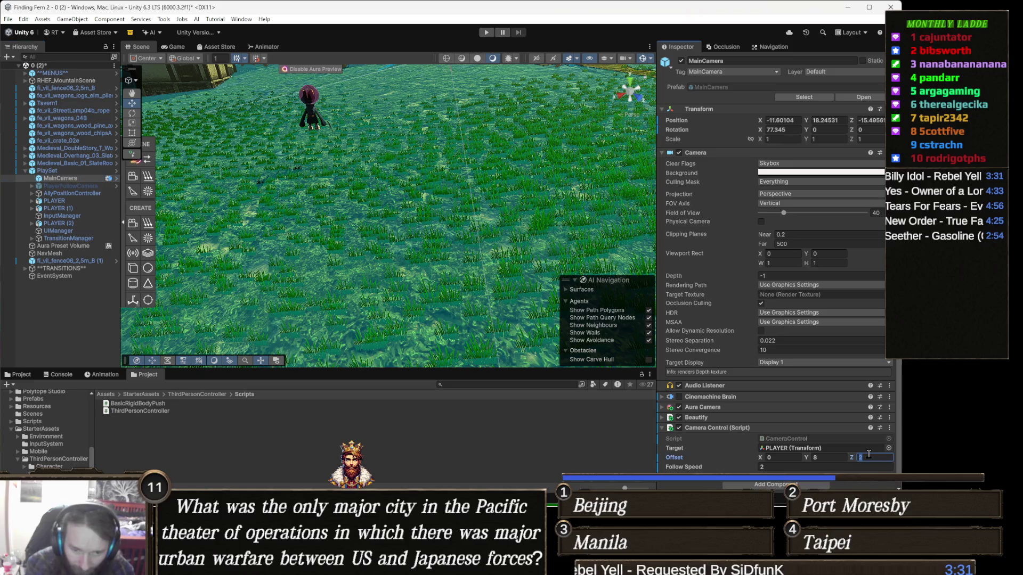
pyautogui.write('2')
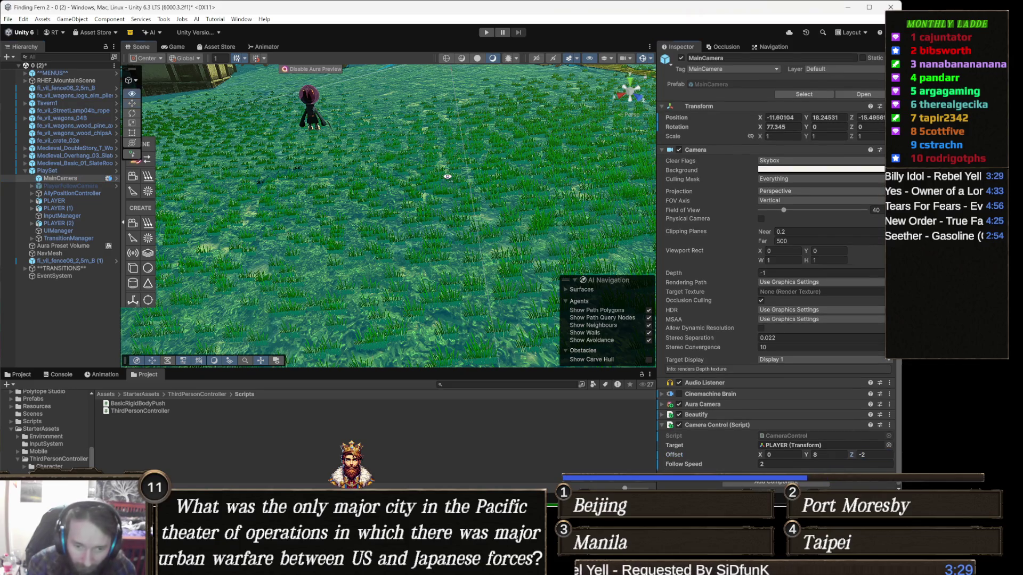
pyautogui.moveTo(447, 176); pyautogui.dragTo(500, 116)
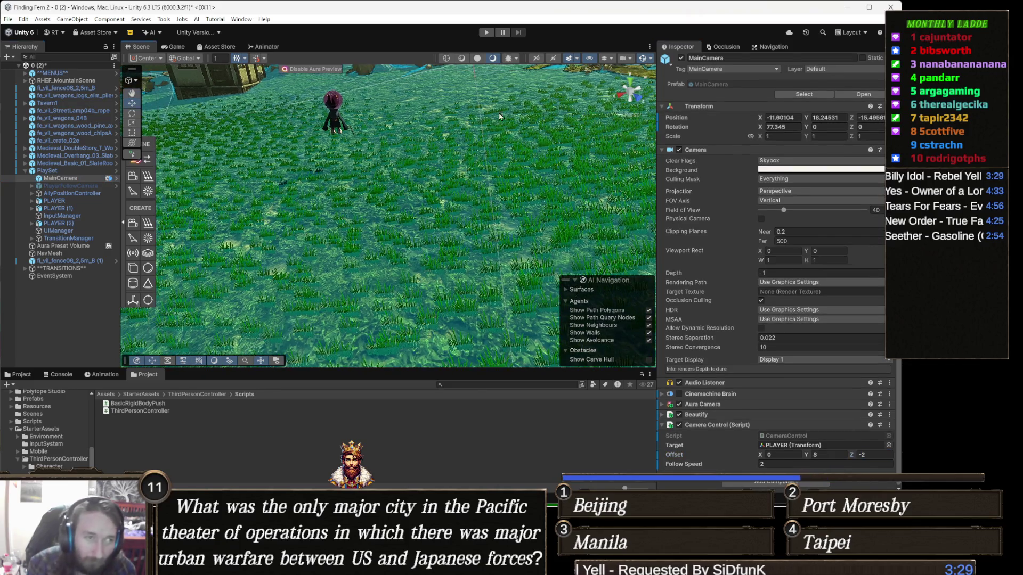
pyautogui.click(486, 33)
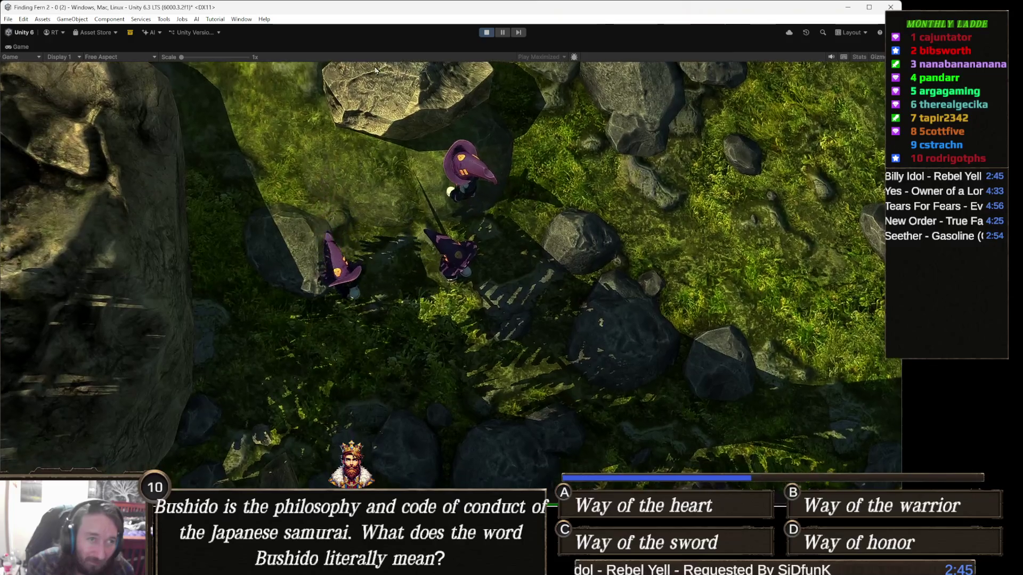
# Watch the overhead camera follow the player characters, then pause the game
pyautogui.click(503, 32)
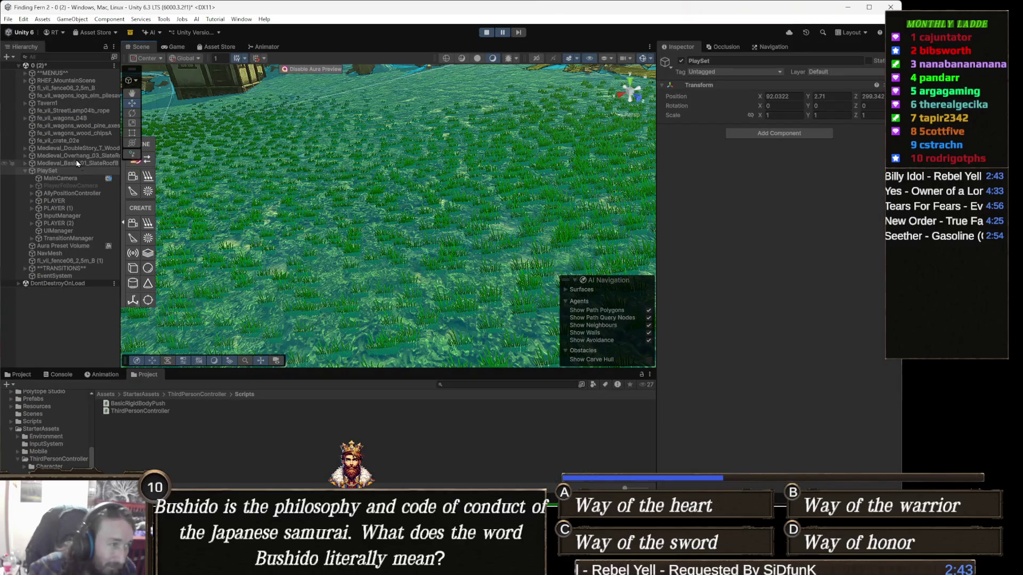
# While paused, set MainCamera's Rotation X to 60 and Camera Control Offset Z to -4, then stop
pyautogui.click(80, 179)
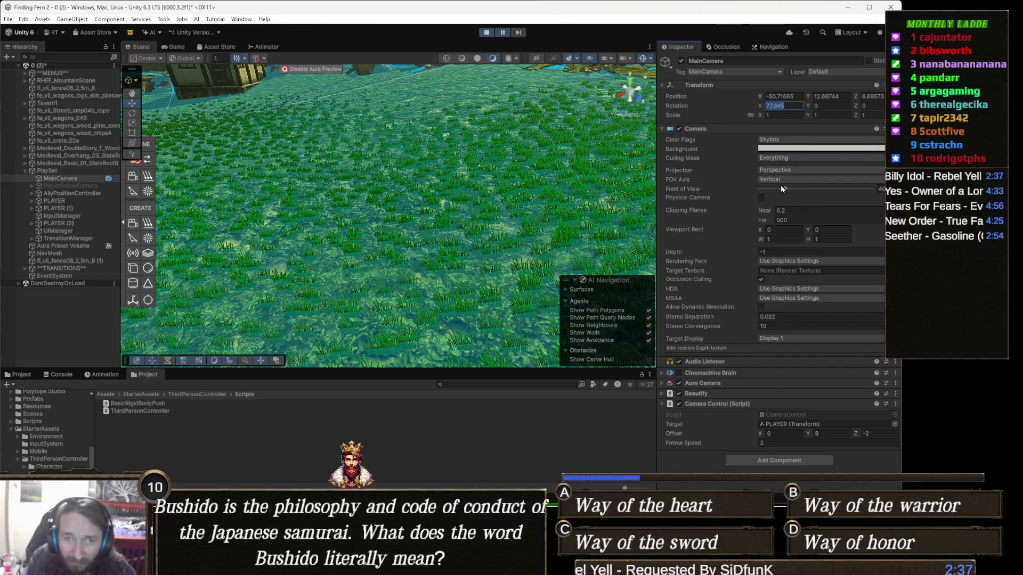
pyautogui.write('60')
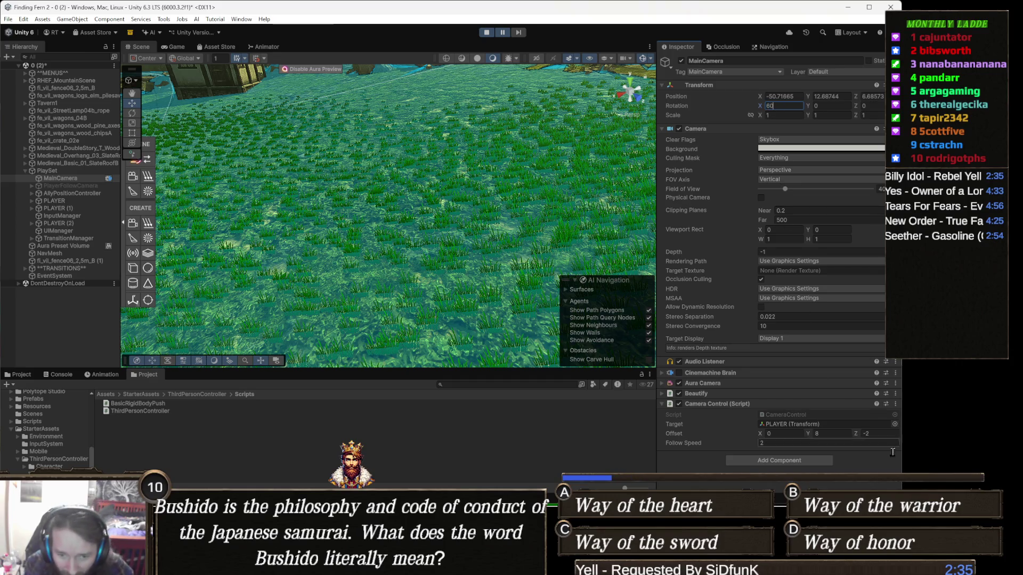
pyautogui.click(875, 434)
pyautogui.write('3')
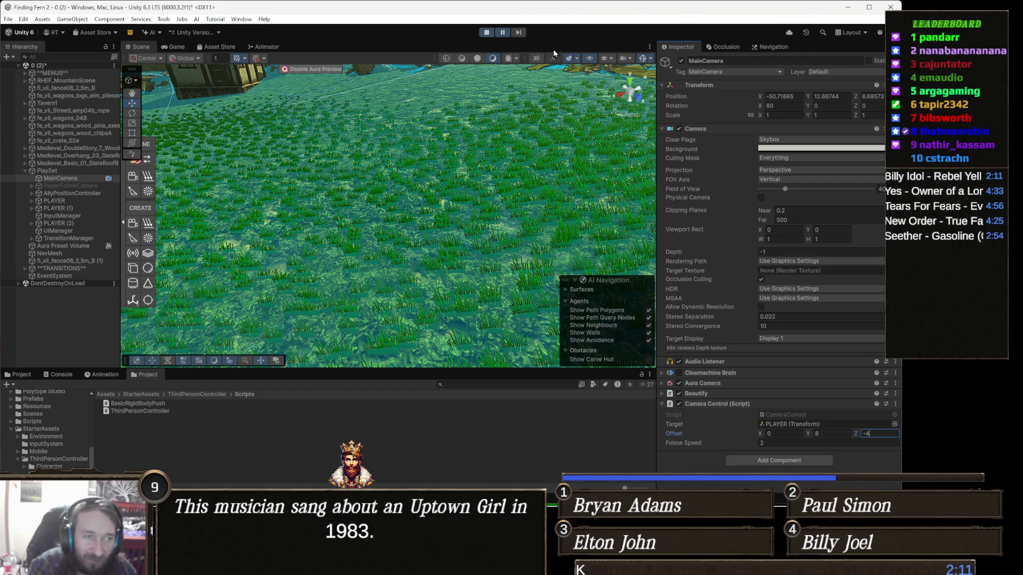
pyautogui.click(487, 33)
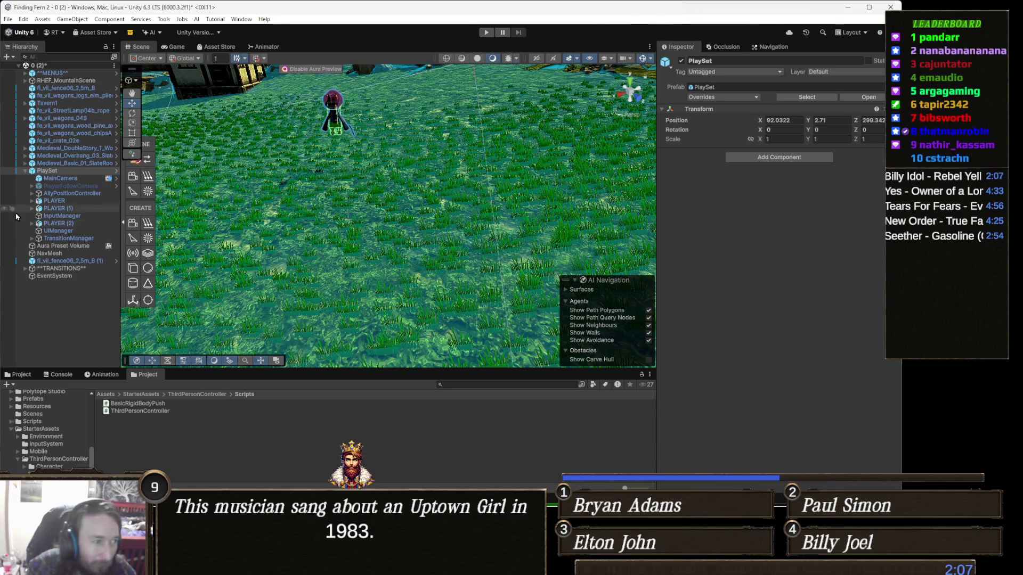
# Re-enter MainCamera's Rotation X 60 and Offset Z -4 in edit mode, then play-test again
pyautogui.click(60, 178)
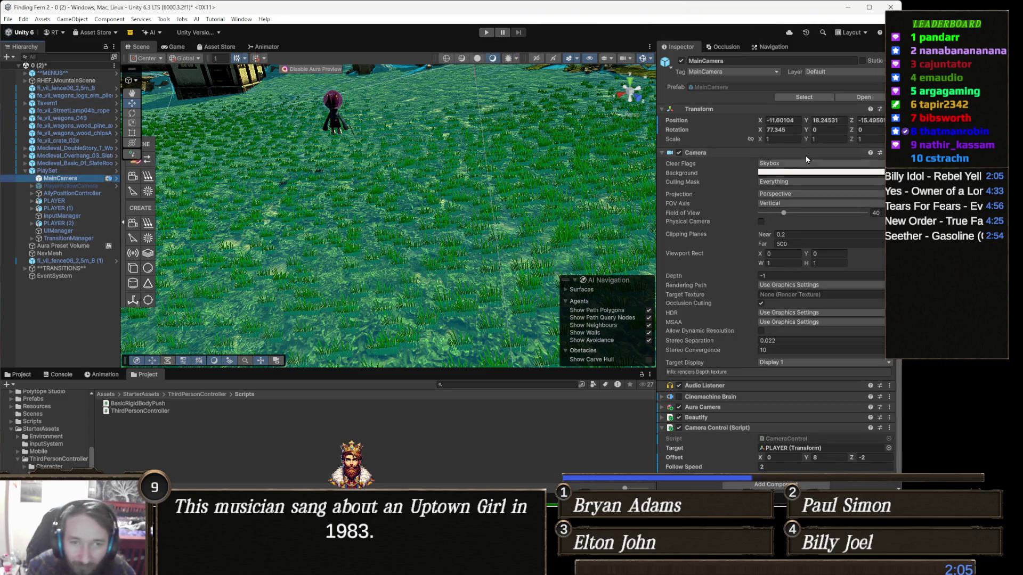
pyautogui.click(789, 129)
pyautogui.write('60')
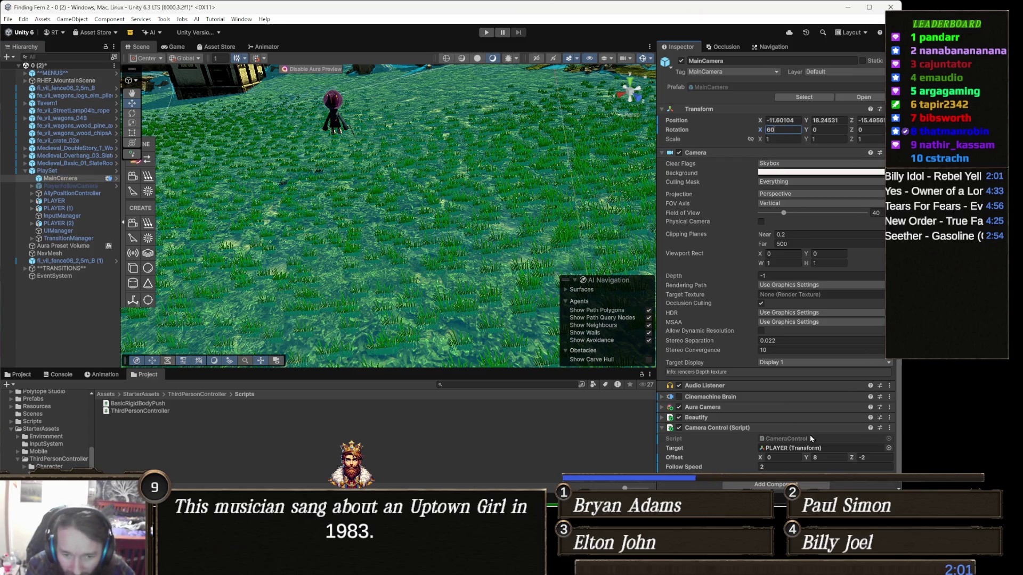
pyautogui.write('4')
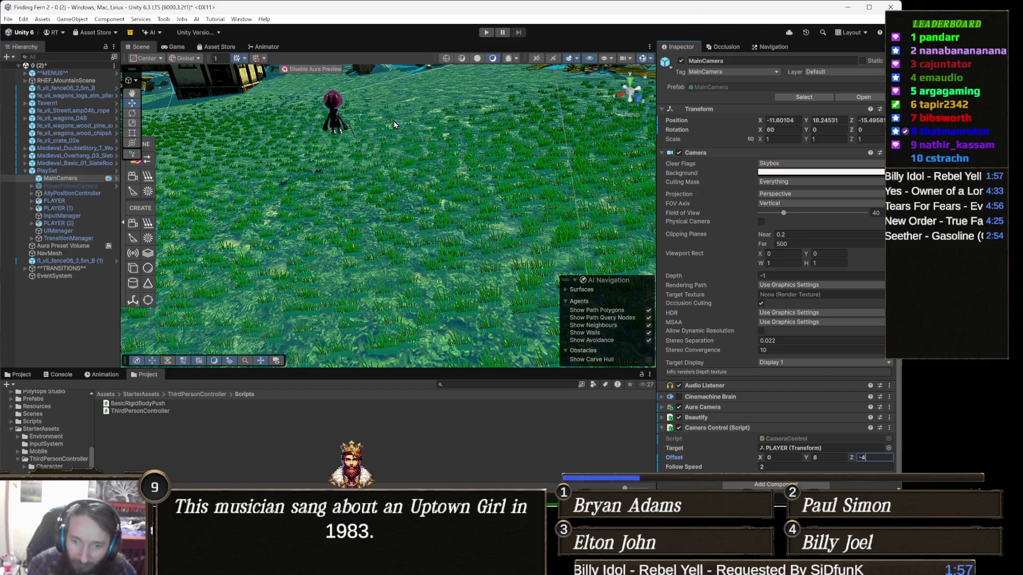
pyautogui.click(486, 32)
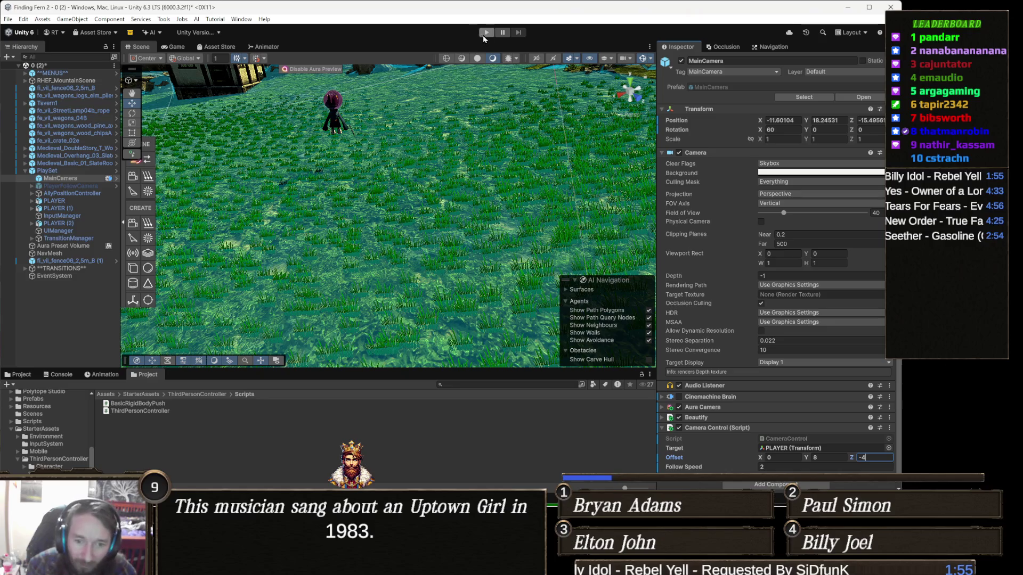
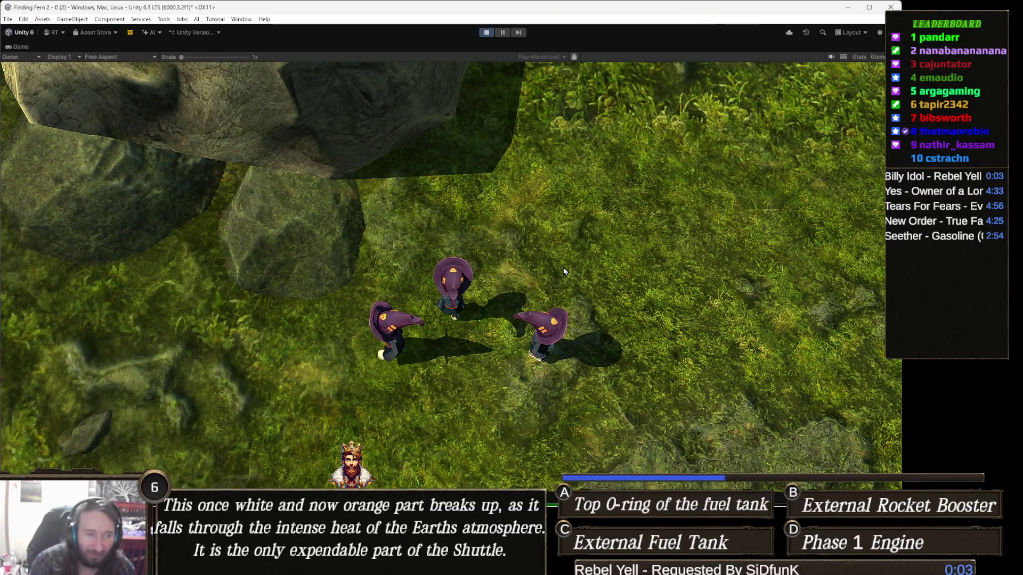
# Pause the play test and give MainCamera a follow offset Y of 10 and rotation X of 45
pyautogui.click(492, 32)
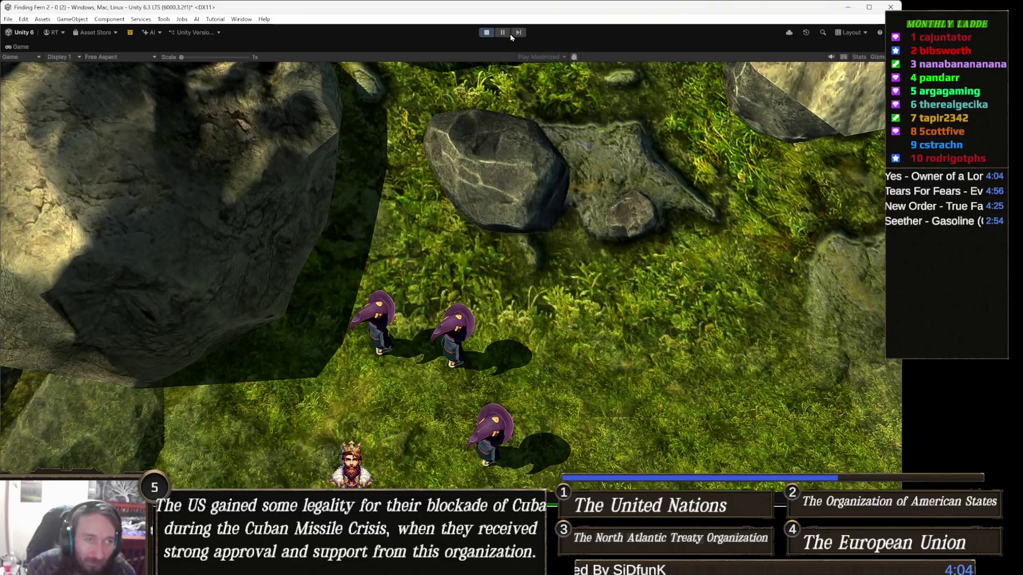
pyautogui.click(506, 34)
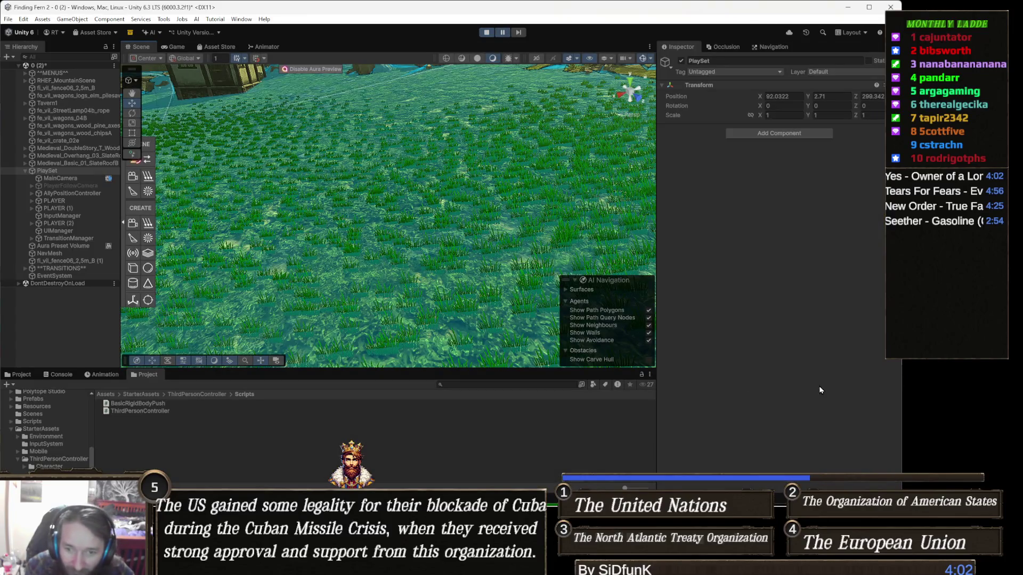
pyautogui.click(80, 181)
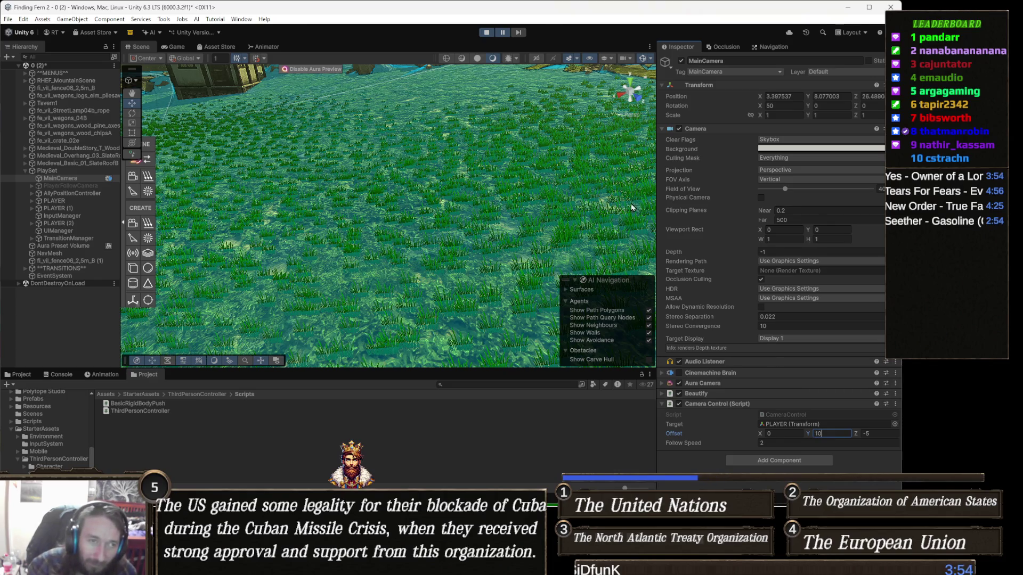
pyautogui.press('Return')
pyautogui.scroll(-2, 623, 210)
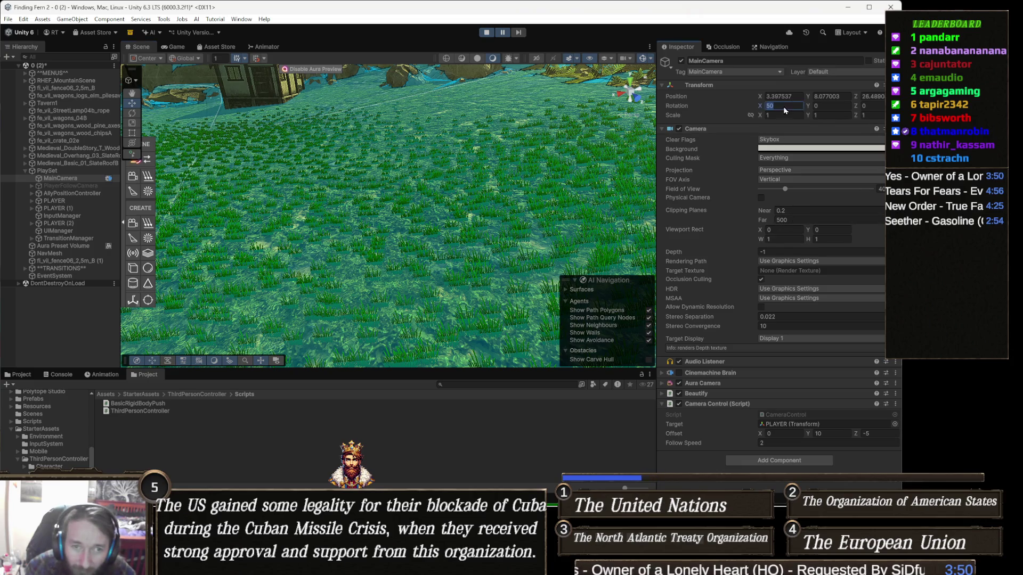
pyautogui.write('45')
pyautogui.press('Return')
pyautogui.scroll(1, 418, 98)
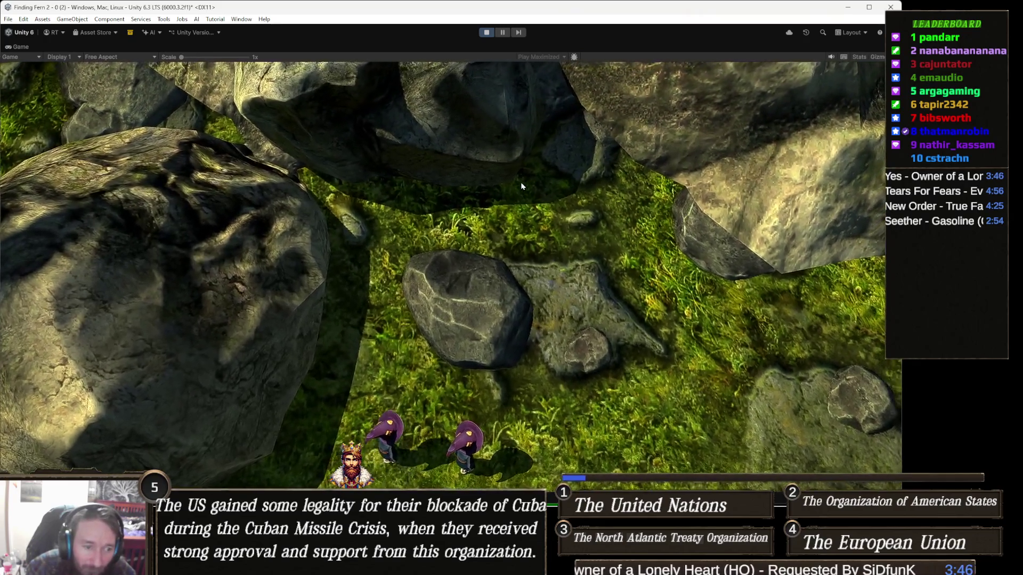
pyautogui.click(503, 33)
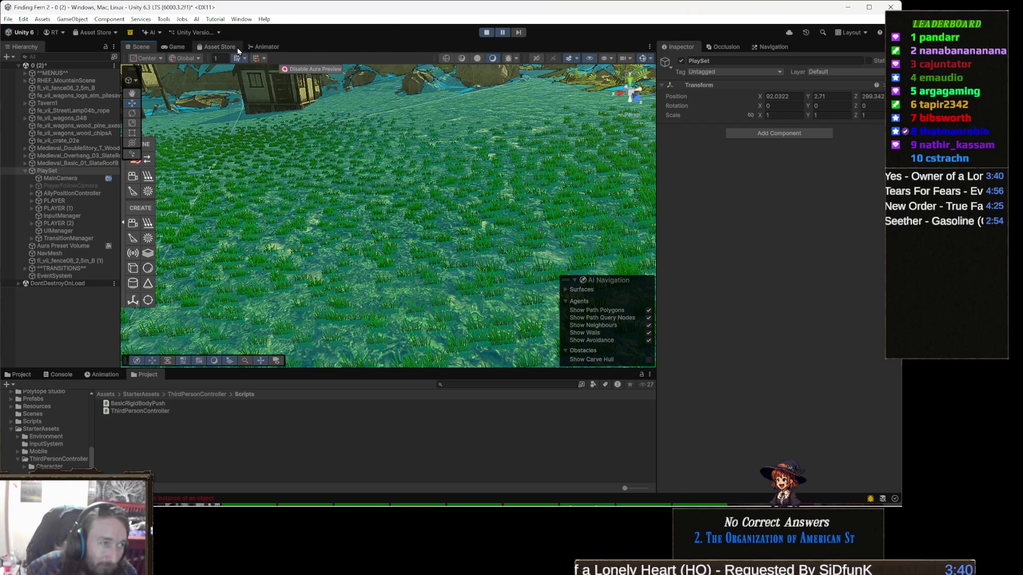
# Show the Game view docked in the editor using Play Focused mode
pyautogui.click(179, 47)
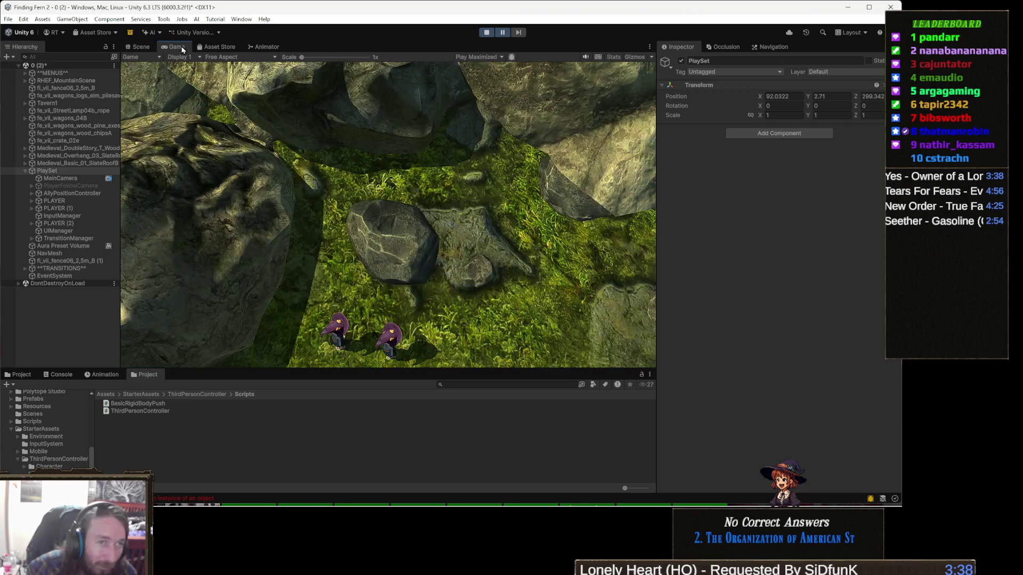
pyautogui.click(479, 57)
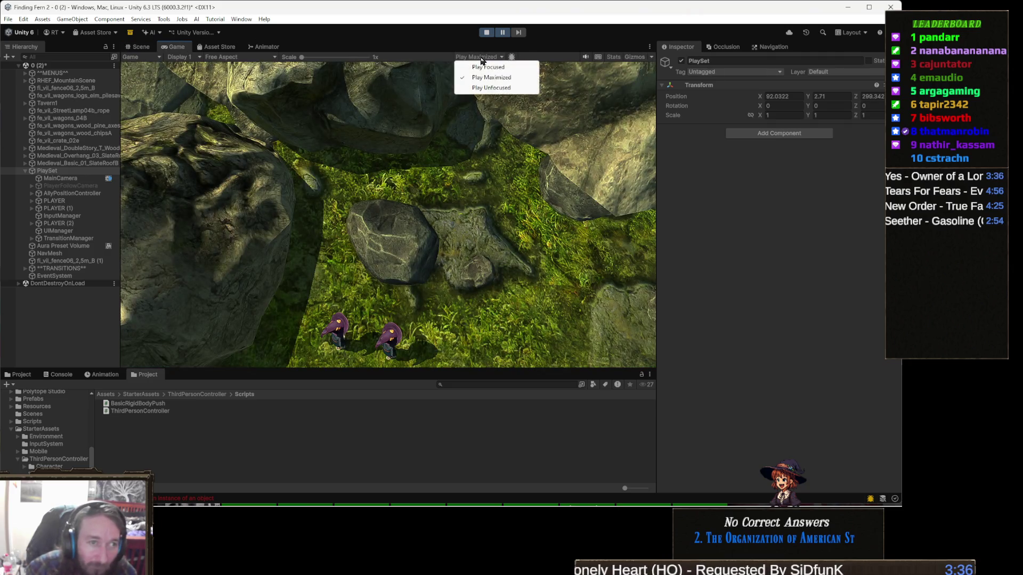
pyautogui.click(516, 67)
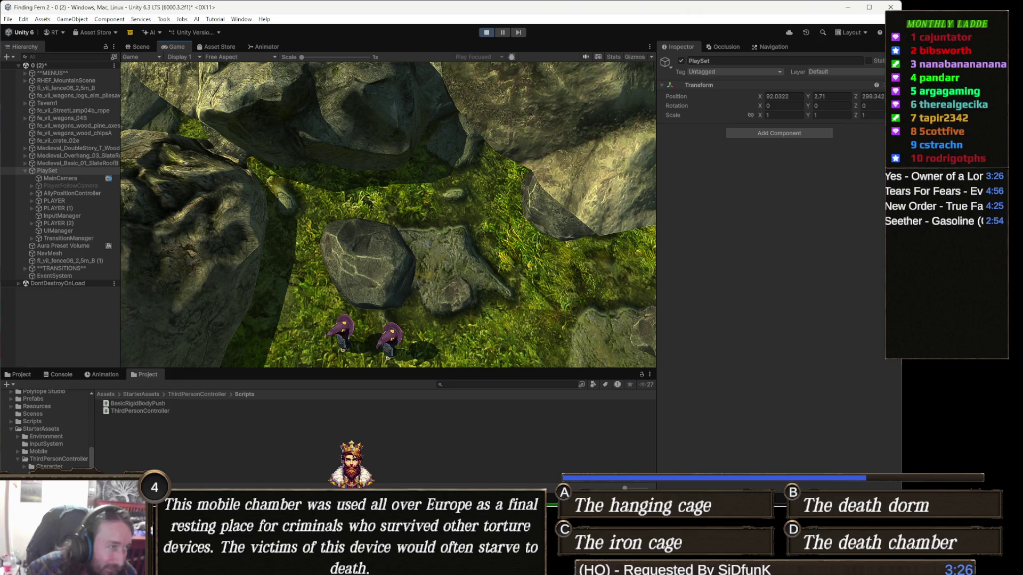
# Pull MainCamera's Camera Control offset Z back to -9.5
pyautogui.press('Escape')
pyautogui.press('Escape')
pyautogui.click(69, 180)
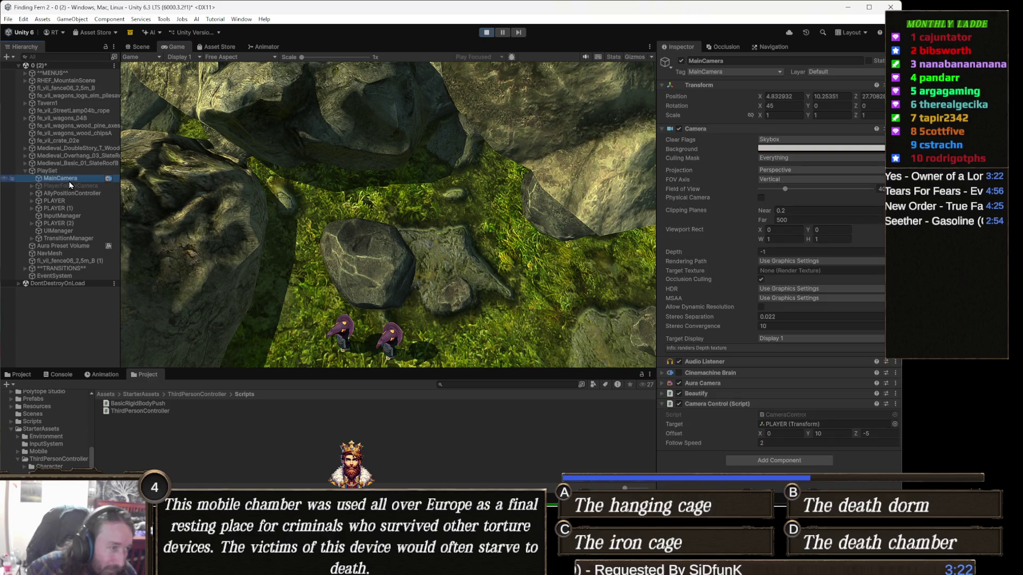
pyautogui.moveTo(859, 435); pyautogui.dragTo(831, 434)
pyautogui.click(874, 433)
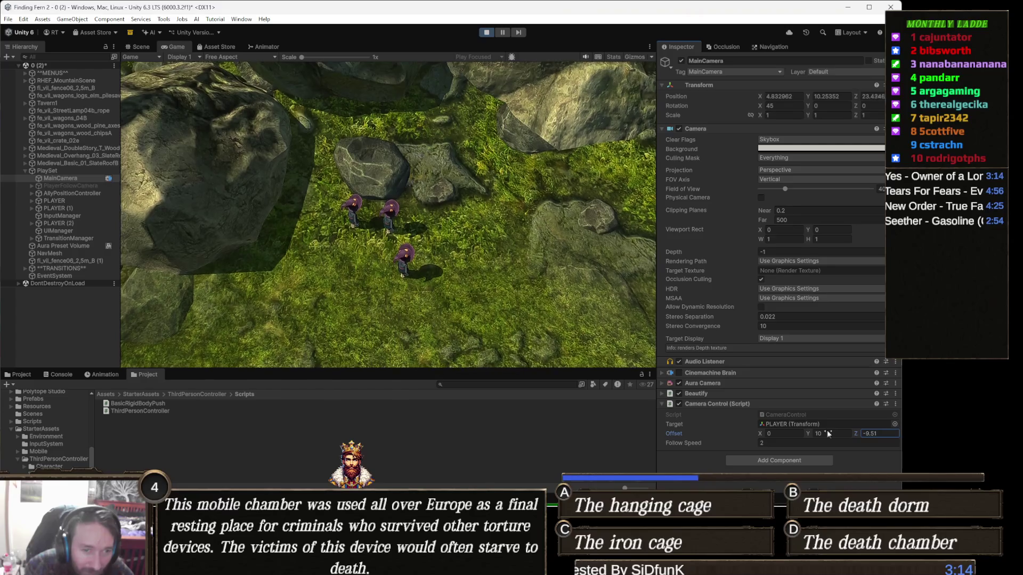
pyautogui.write('-9.8')
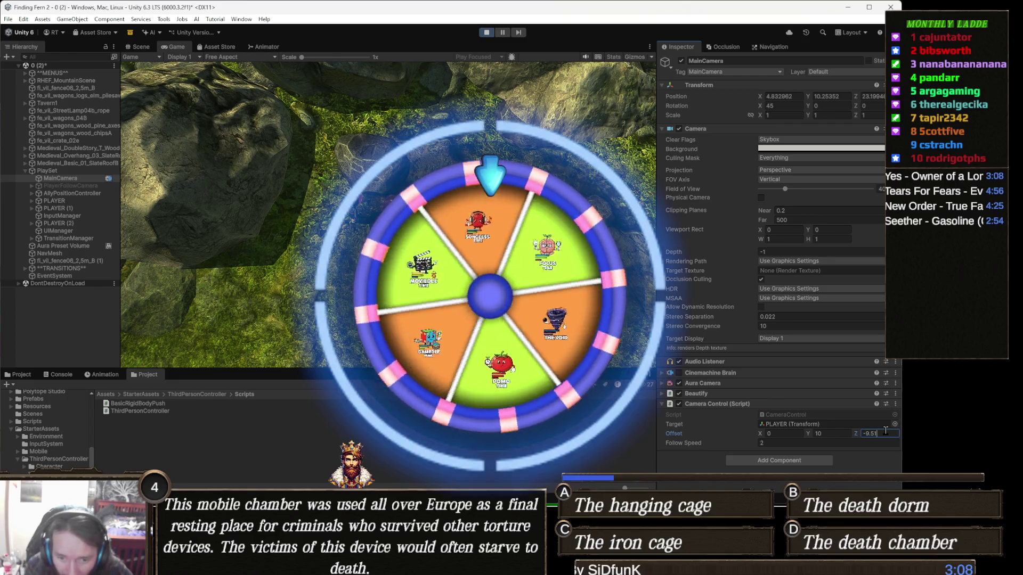
pyautogui.press('BackSpace')
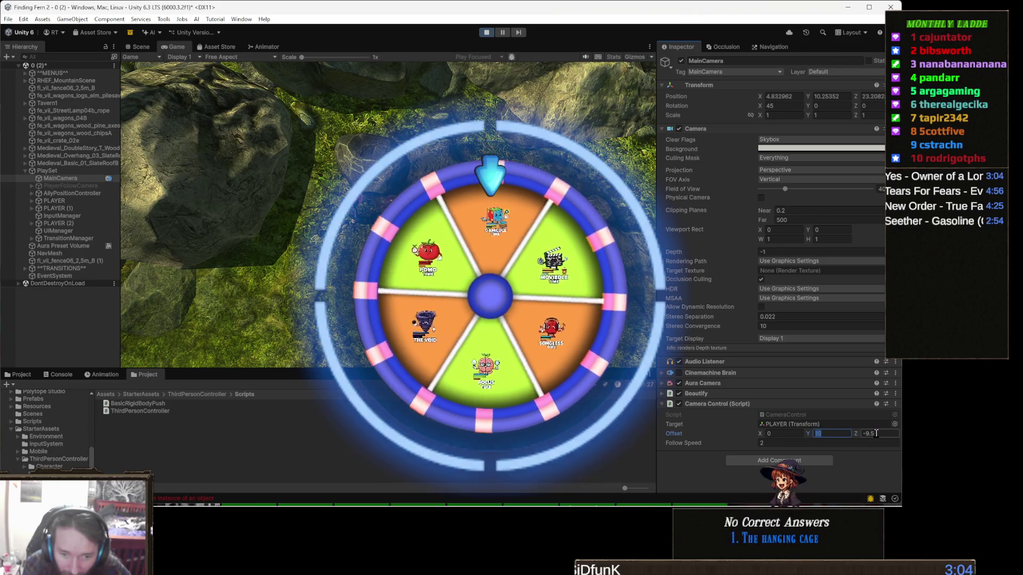
pyautogui.click(881, 434)
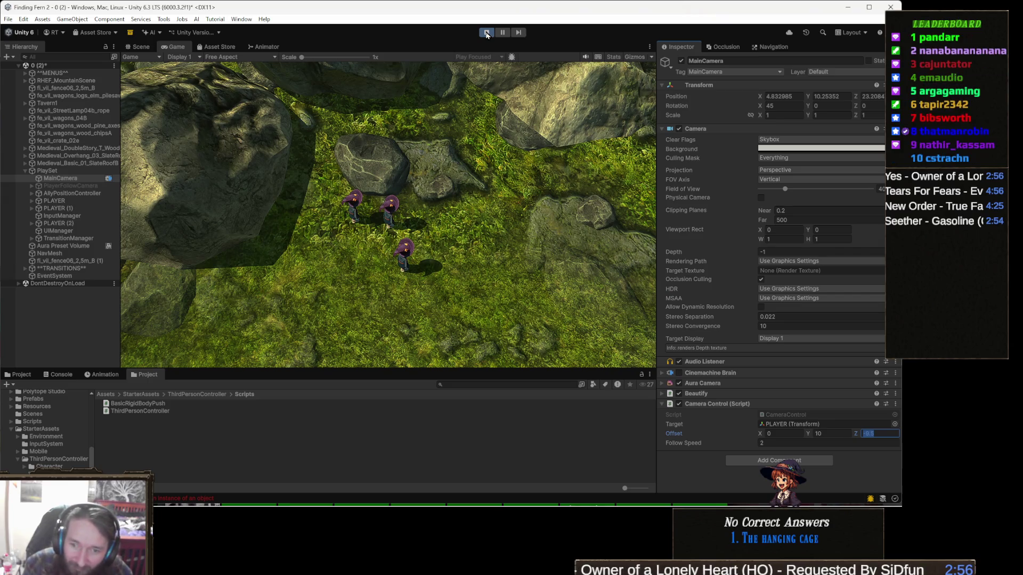
# Stop playing and reapply MainCamera's offset Y 10, Z -9.5 and rotation X 45
pyautogui.click(486, 33)
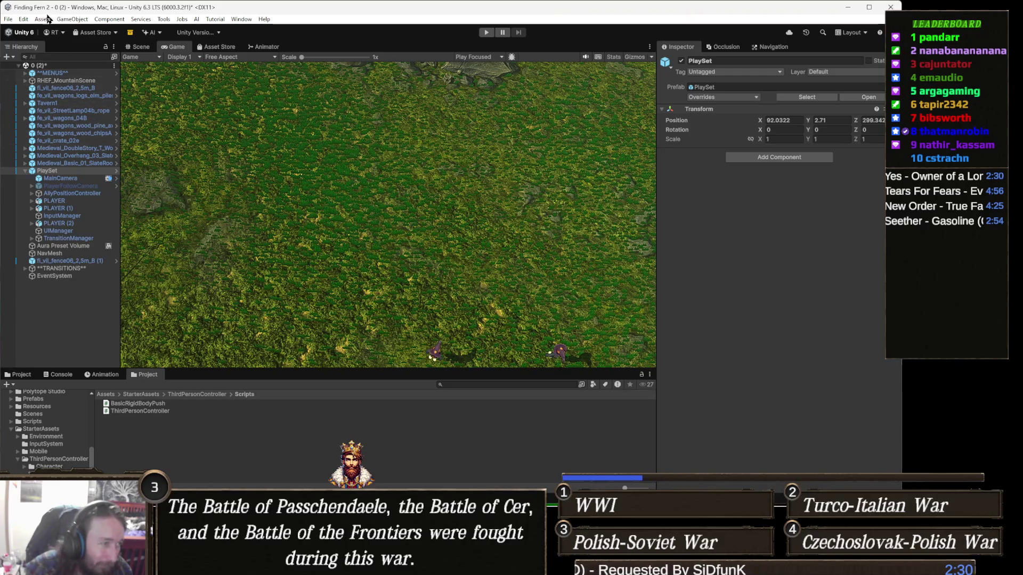
pyautogui.click(81, 179)
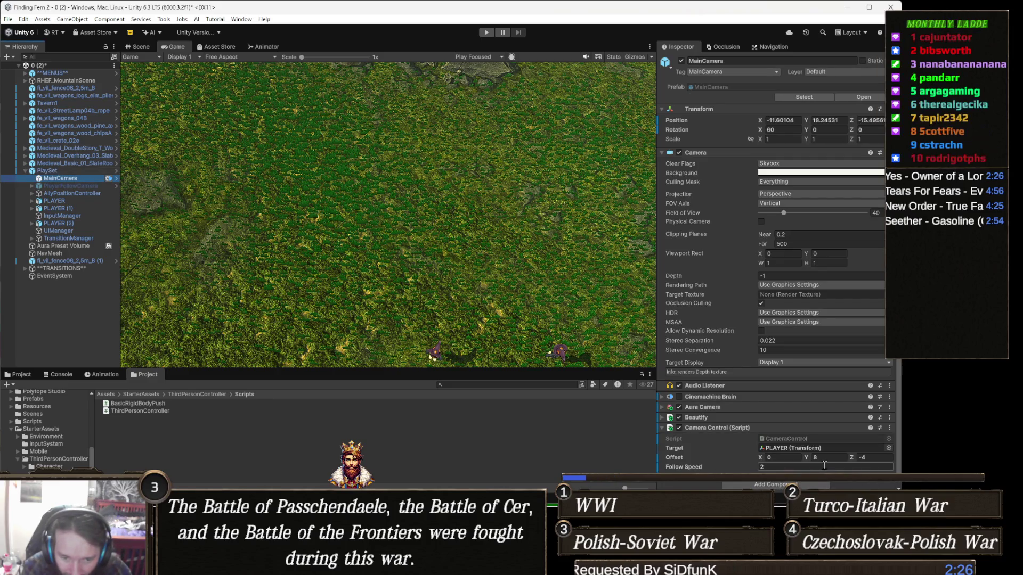
pyautogui.write('10')
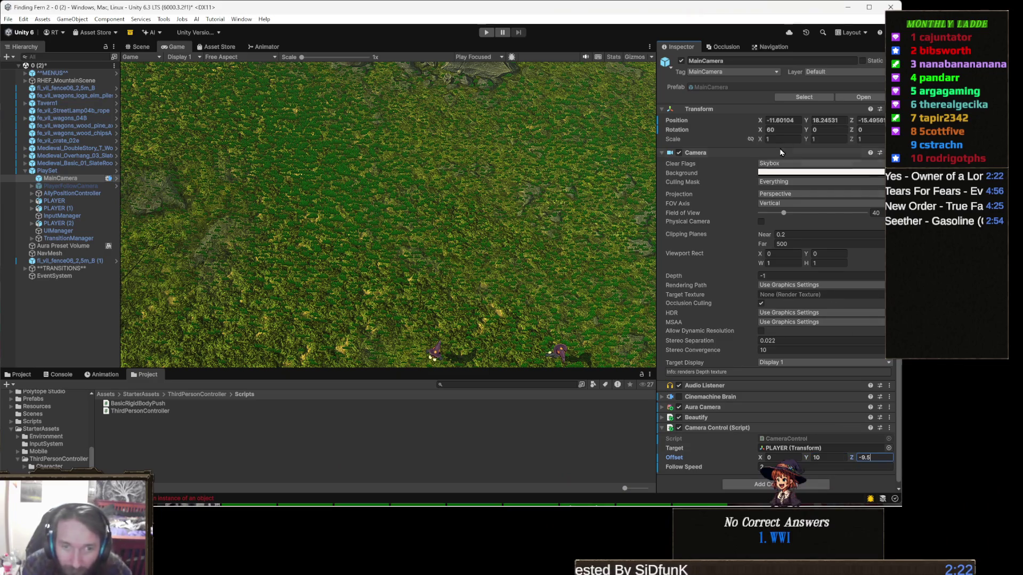
pyautogui.write('45')
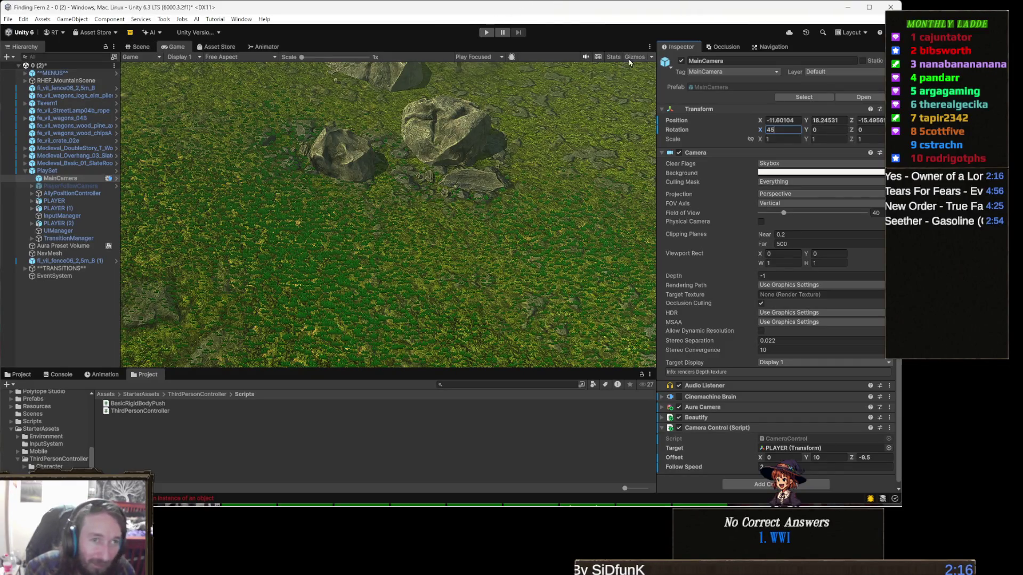
# Switch the play mode to Play Maximized and start the play test
pyautogui.click(478, 57)
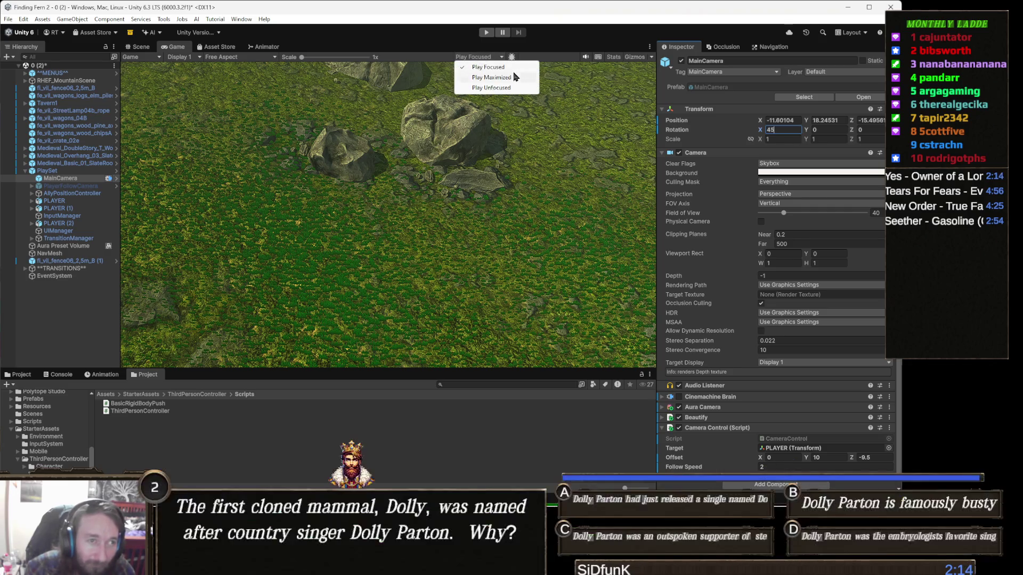
pyautogui.click(498, 79)
pyautogui.click(485, 32)
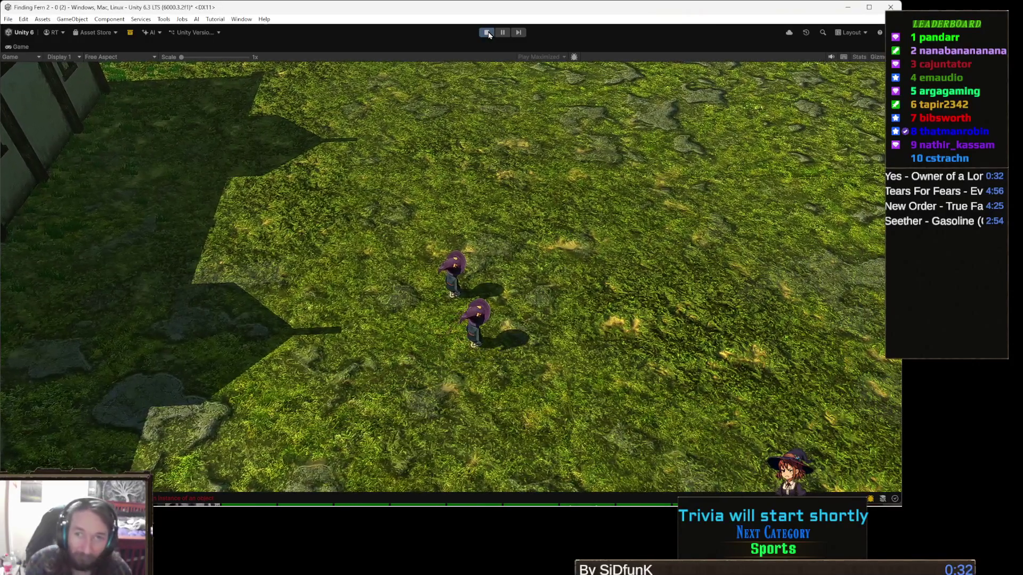
# Stop the maximized play test after watching the adjusted camera
pyautogui.click(487, 32)
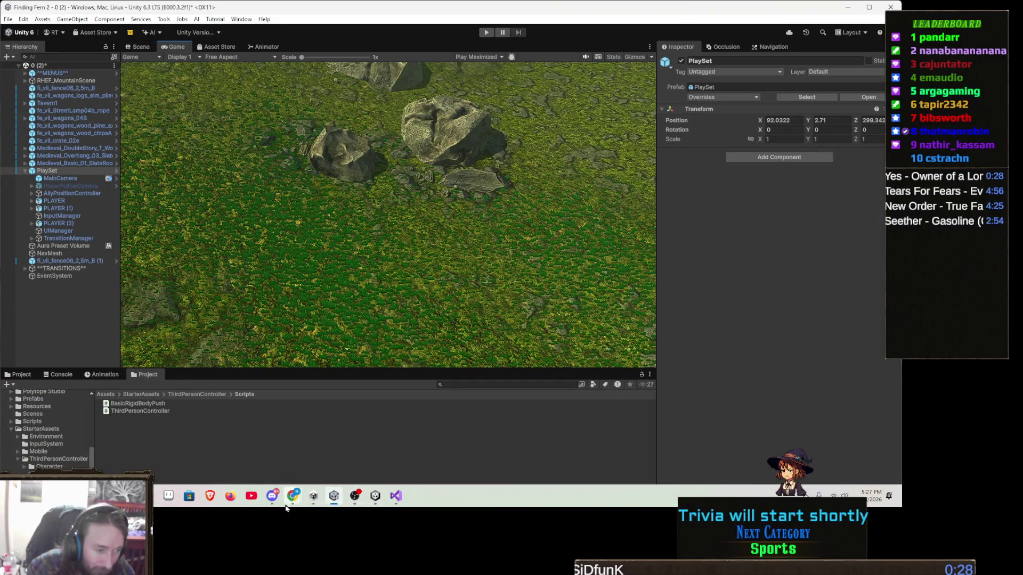
# Bring the Gamedle browser window forward, start a new round, and guess Dishonored
pyautogui.moveTo(294, 500)
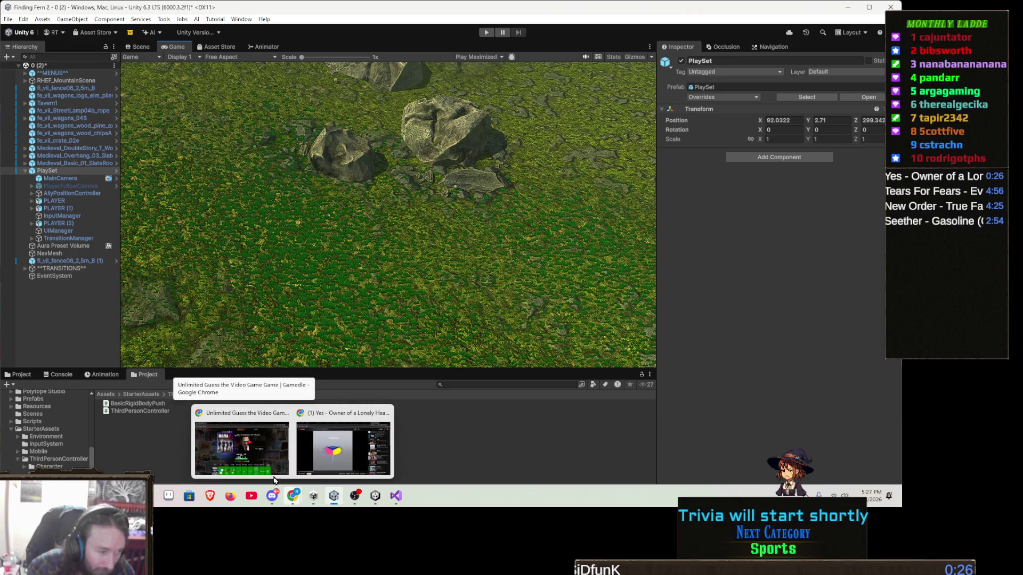
pyautogui.click(242, 447)
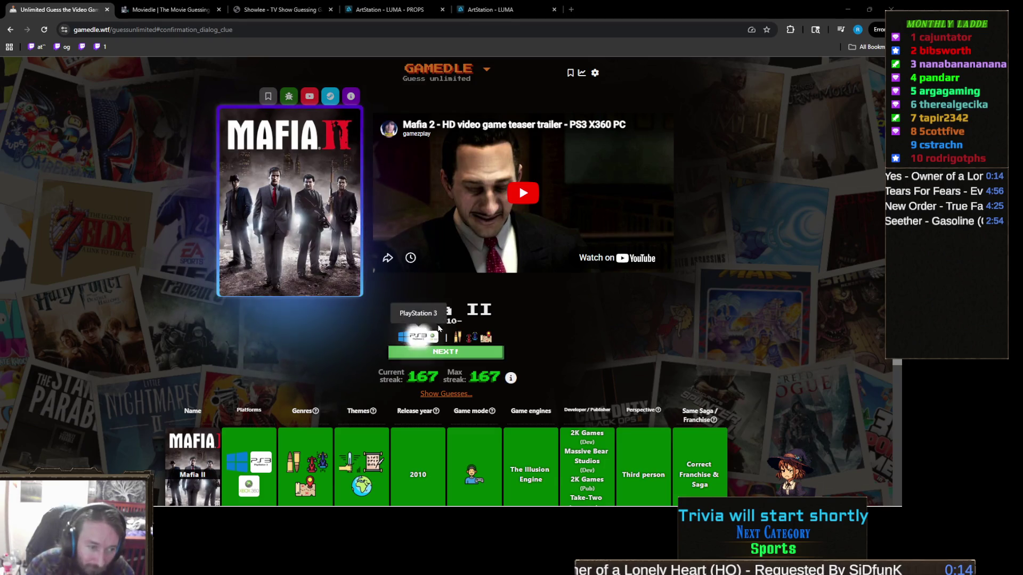
pyautogui.click(405, 353)
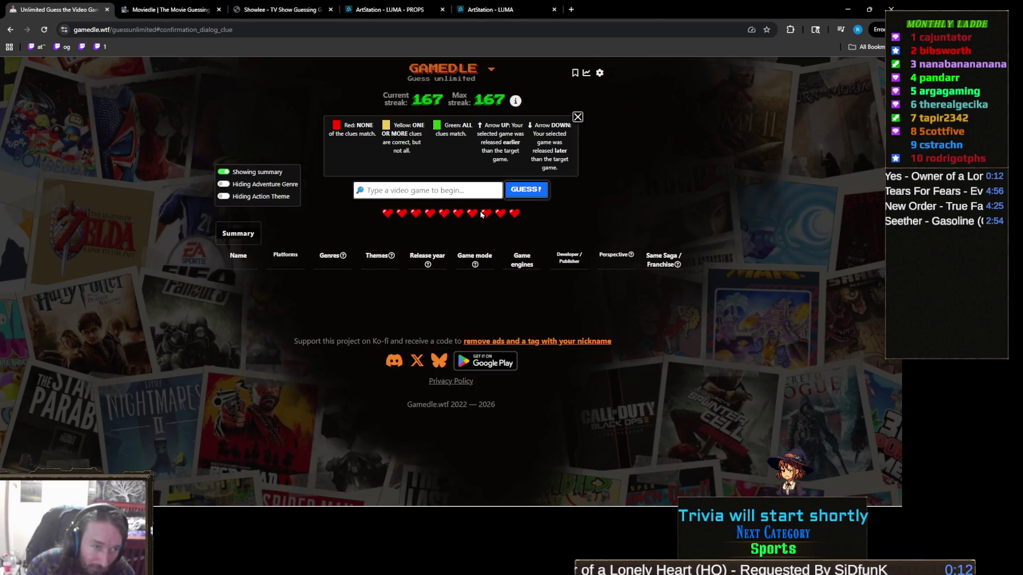
pyautogui.write('dish')
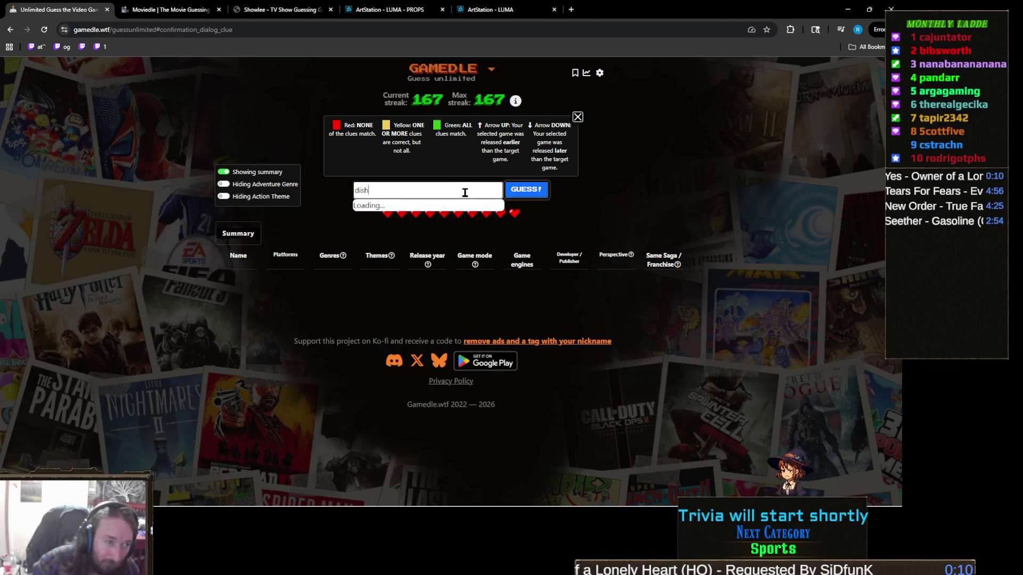
pyautogui.click(464, 206)
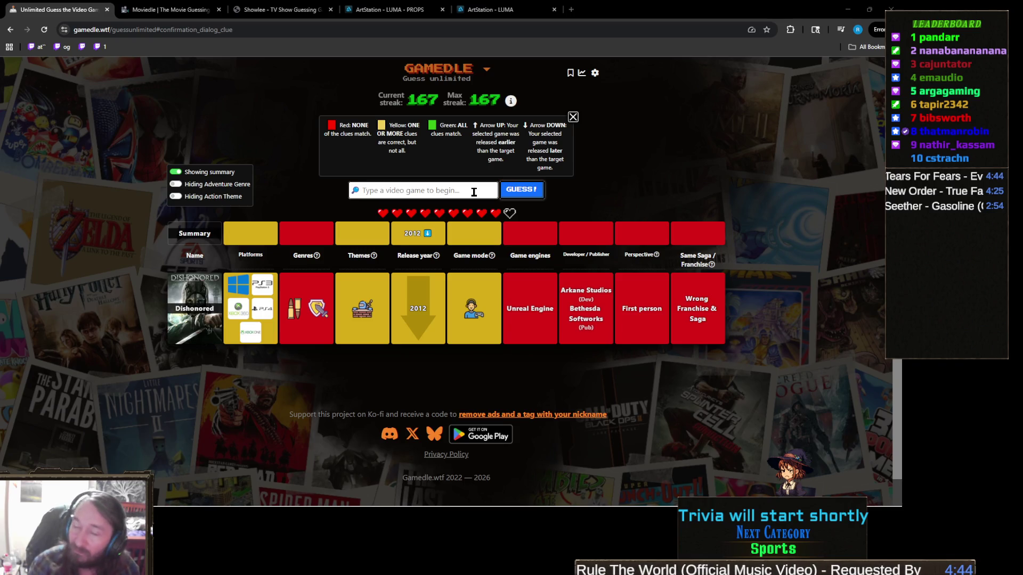
# Guess Assassin's Creed III, Assassin's Creed II, then Assassin's Creed Revelations
pyautogui.write('assa')
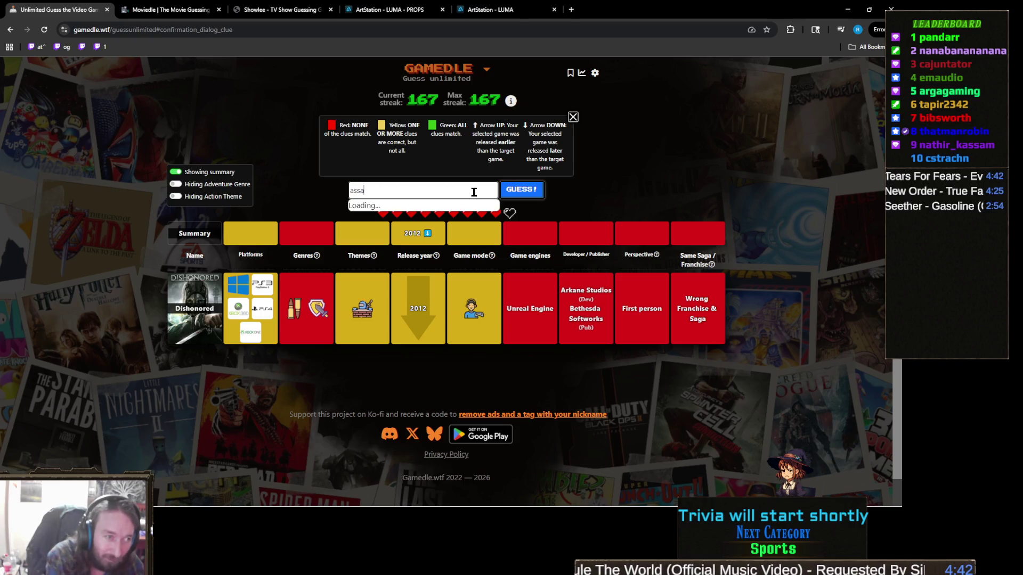
pyautogui.write('ed')
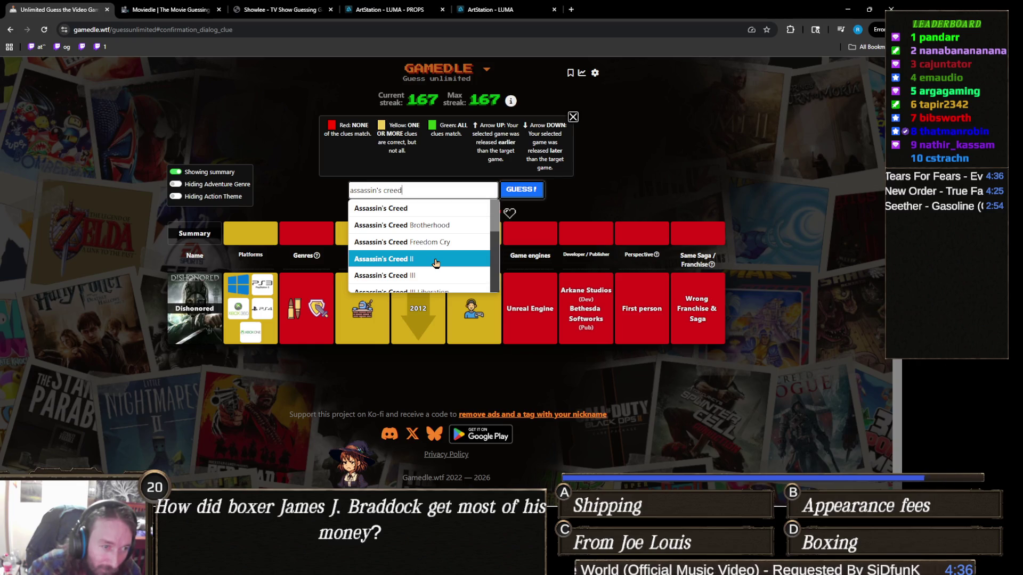
pyautogui.click(434, 275)
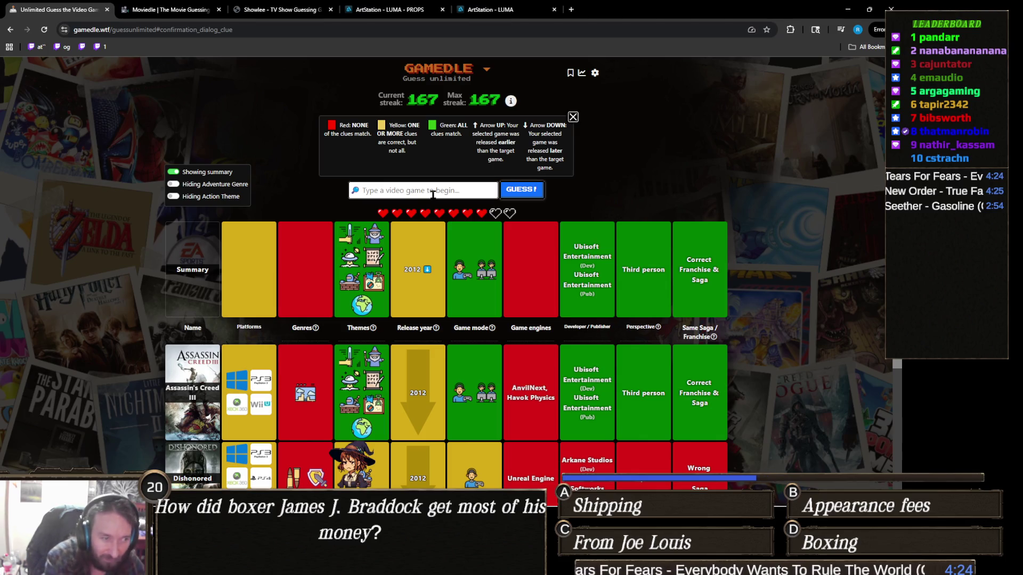
pyautogui.write('assassin')
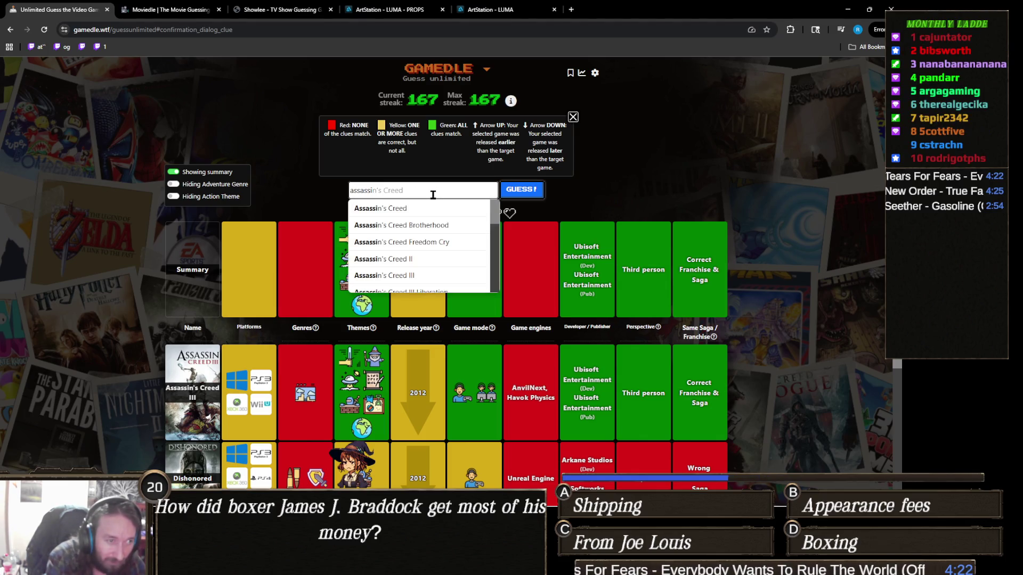
pyautogui.write("'s creed")
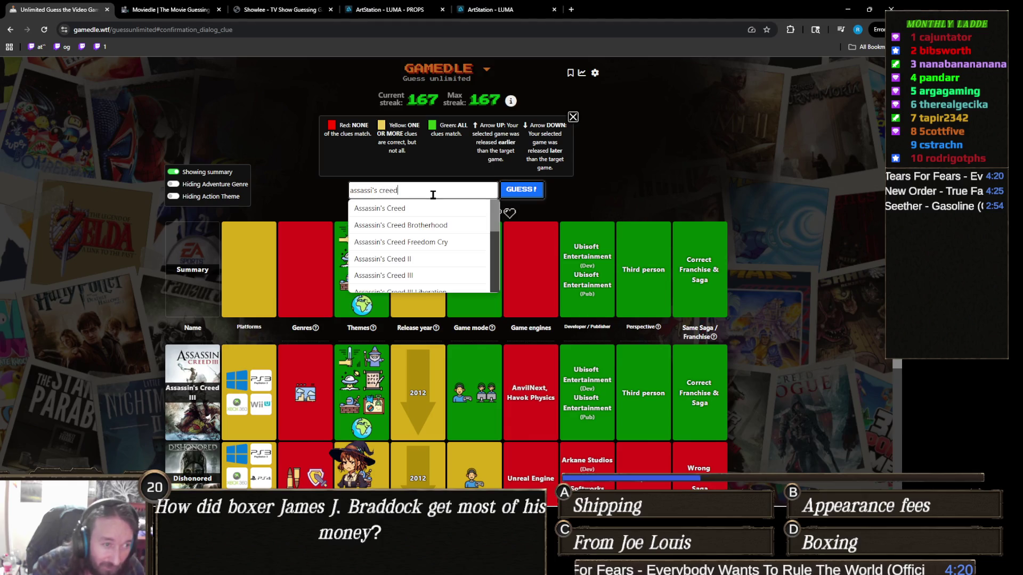
pyautogui.click(436, 258)
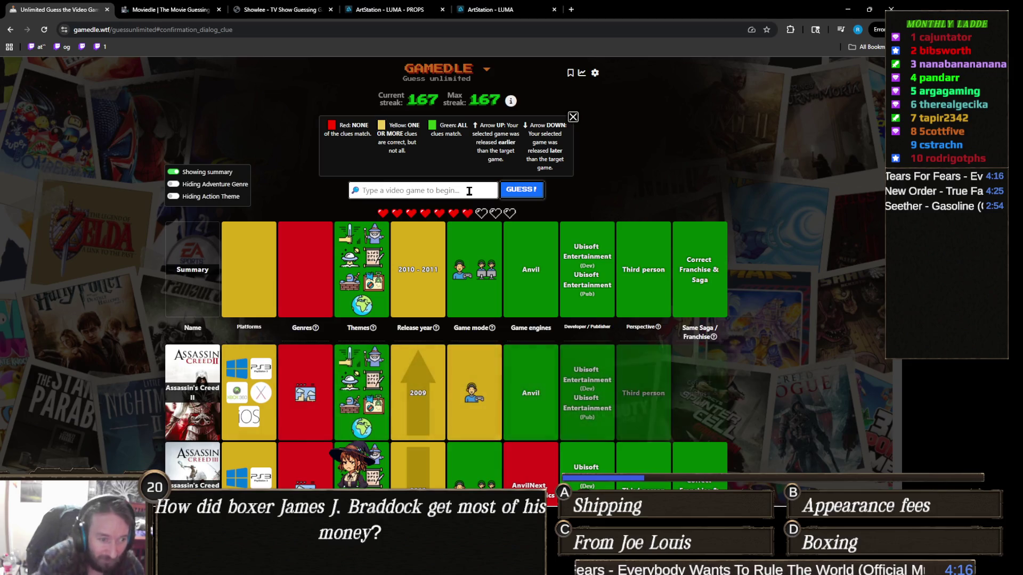
pyautogui.write('assassin')
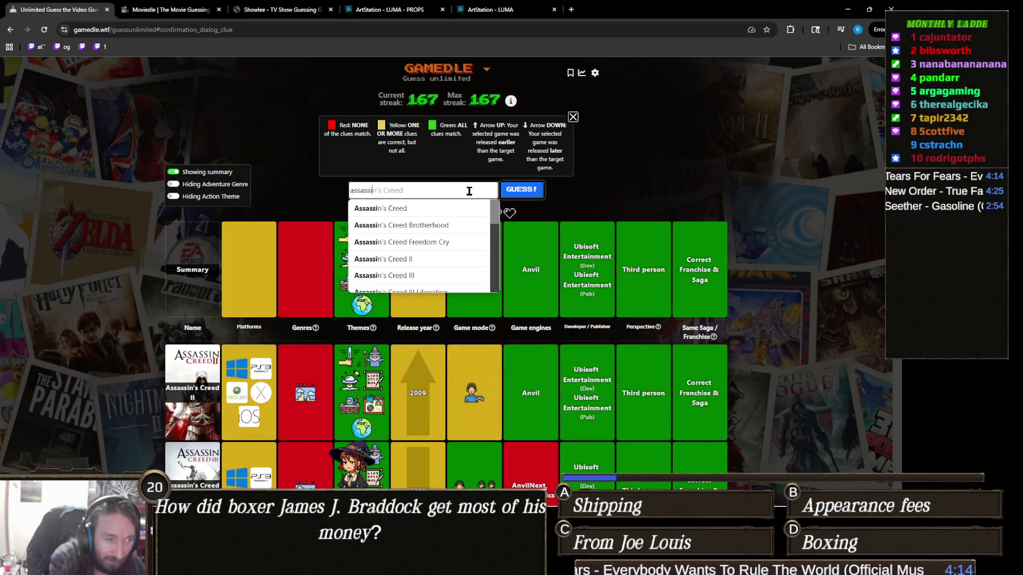
pyautogui.write("'s creed rev")
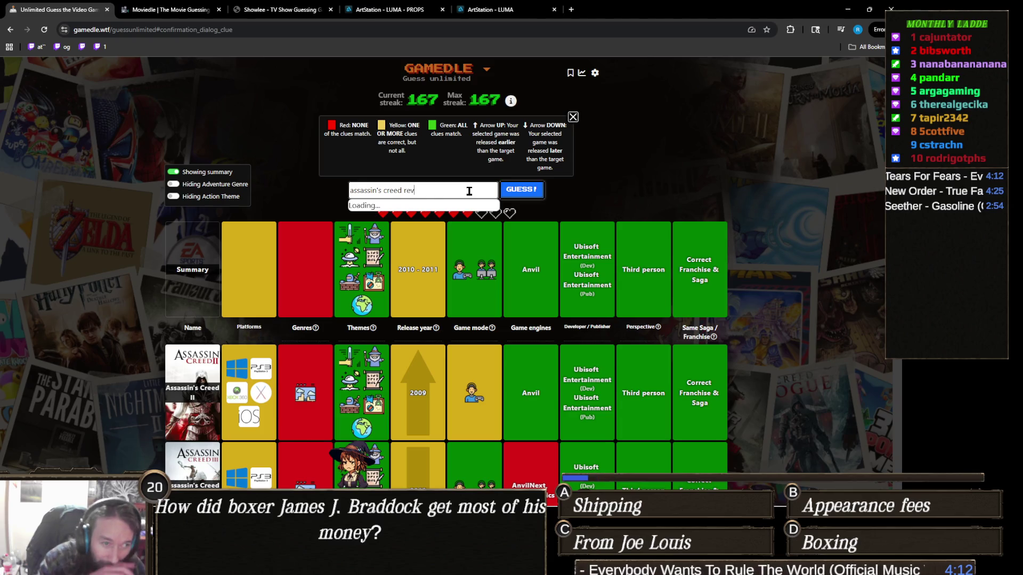
pyautogui.click(463, 208)
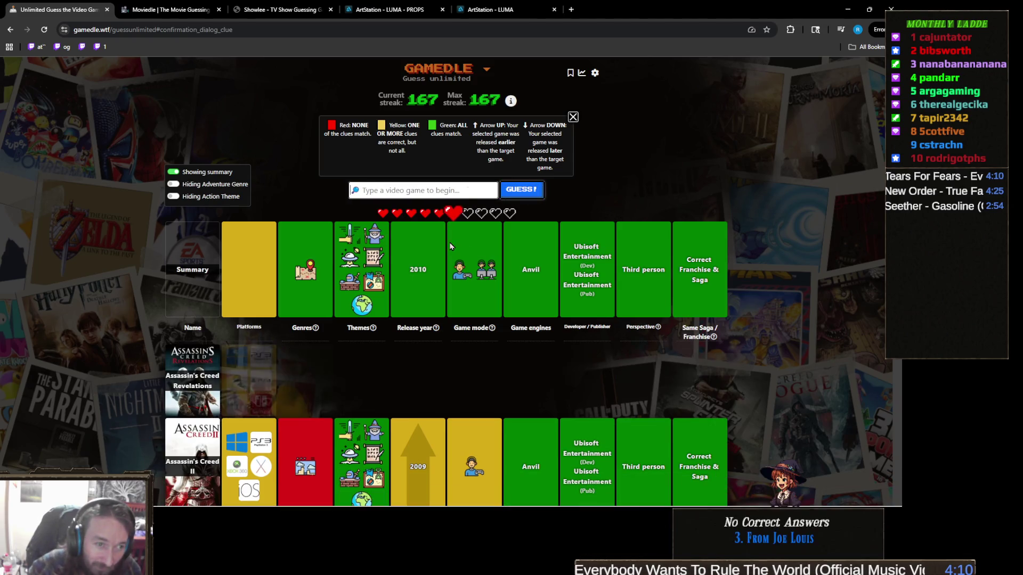
# Guess Assassin's Creed Syndicate, then Assassin's Creed Brotherhood, the correct answer
pyautogui.click(465, 195)
pyautogui.write("assassin's cree")
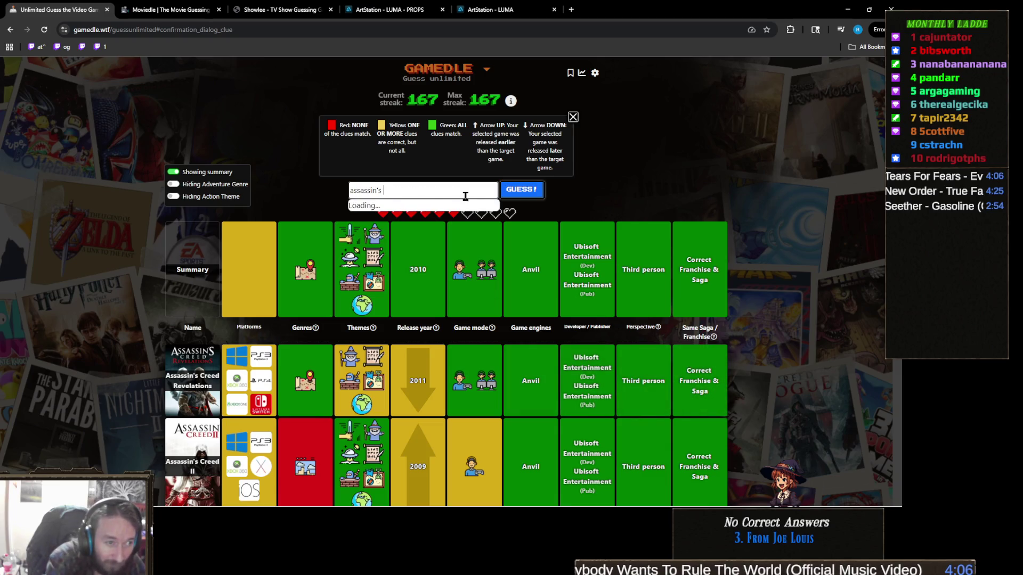
pyautogui.write('d')
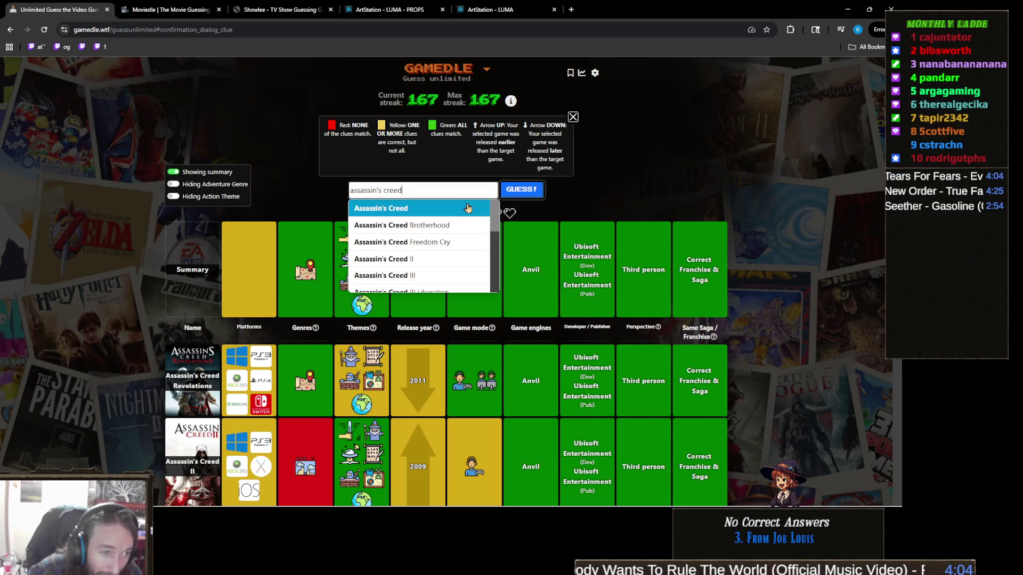
pyautogui.scroll(-1, 473, 215)
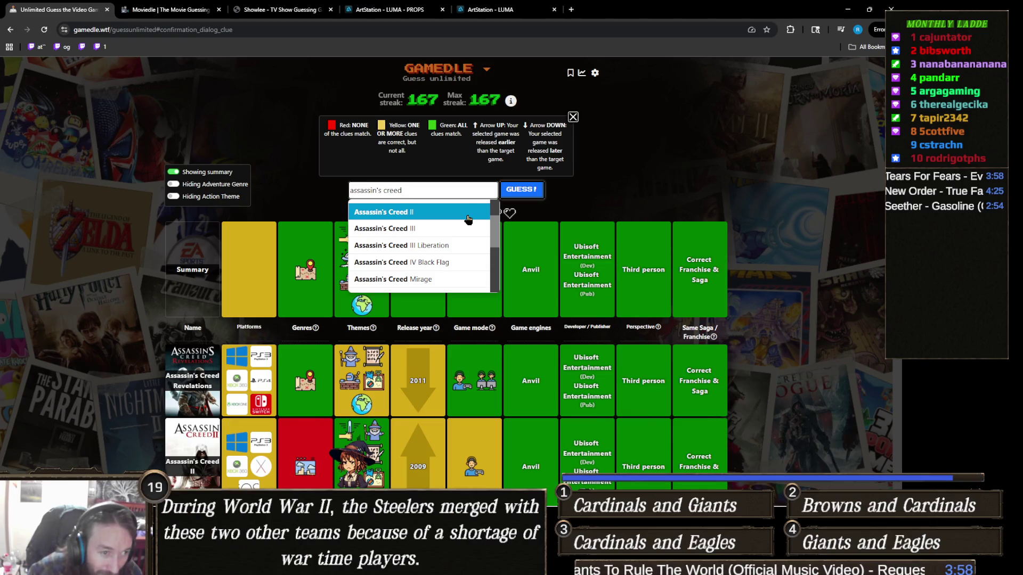
pyautogui.scroll(-1, 465, 224)
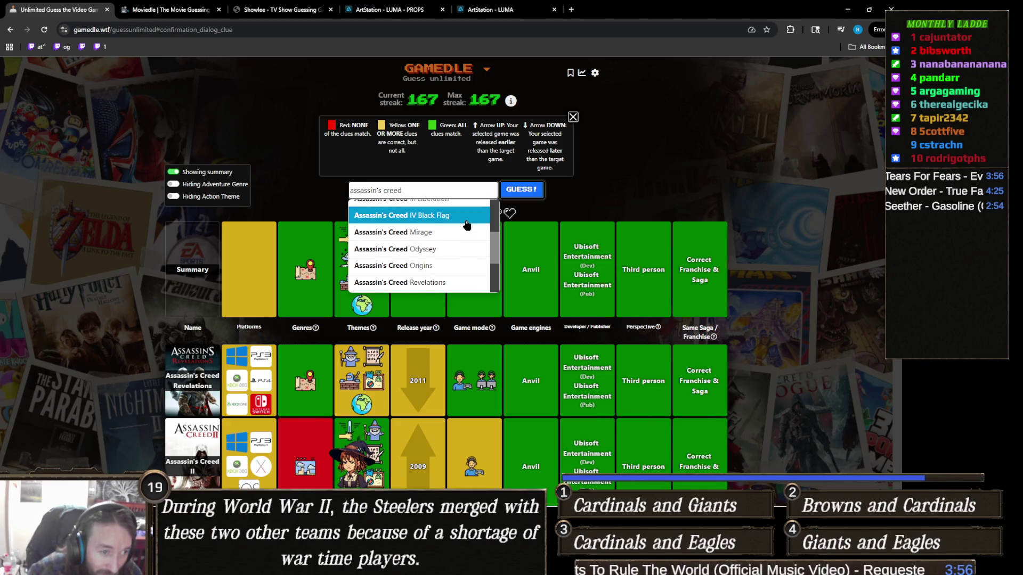
pyautogui.scroll(-1, 466, 225)
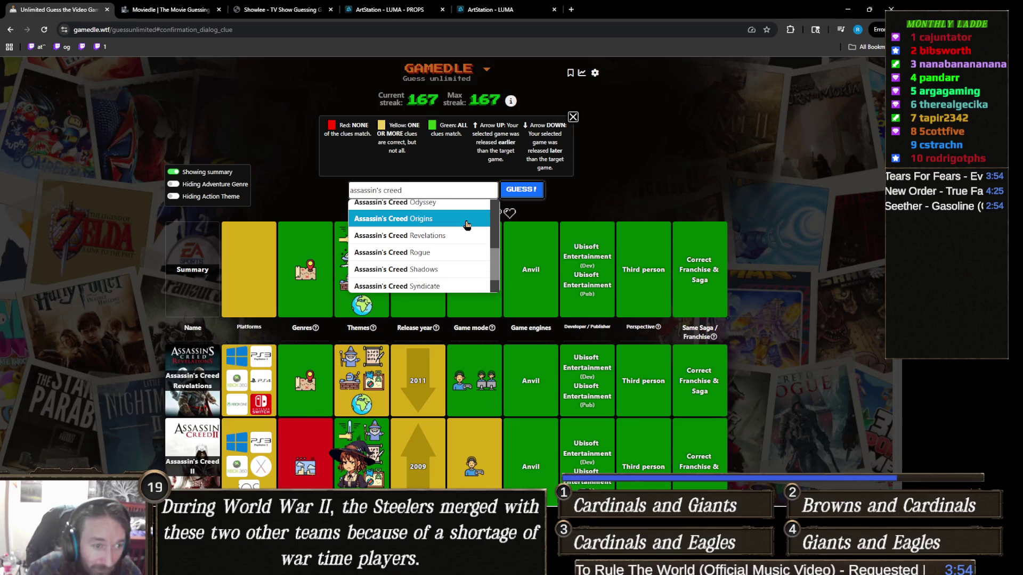
pyautogui.scroll(-1, 467, 225)
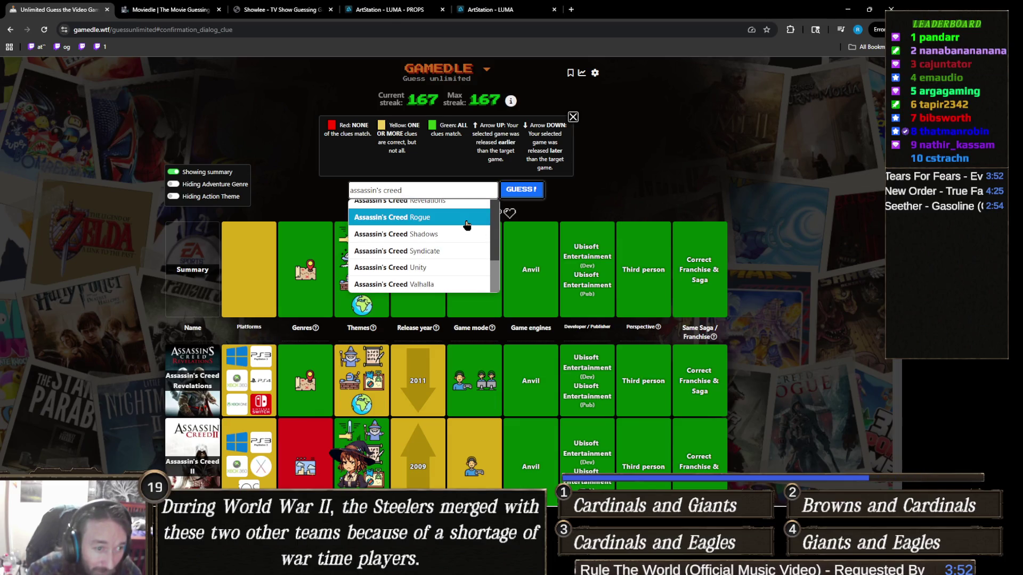
pyautogui.scroll(-1, 467, 225)
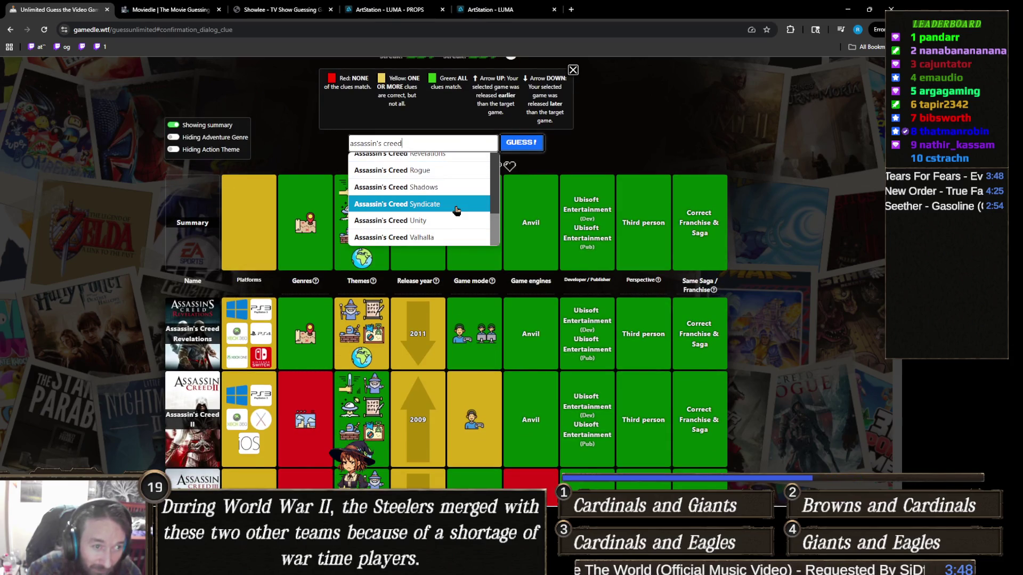
pyautogui.click(457, 210)
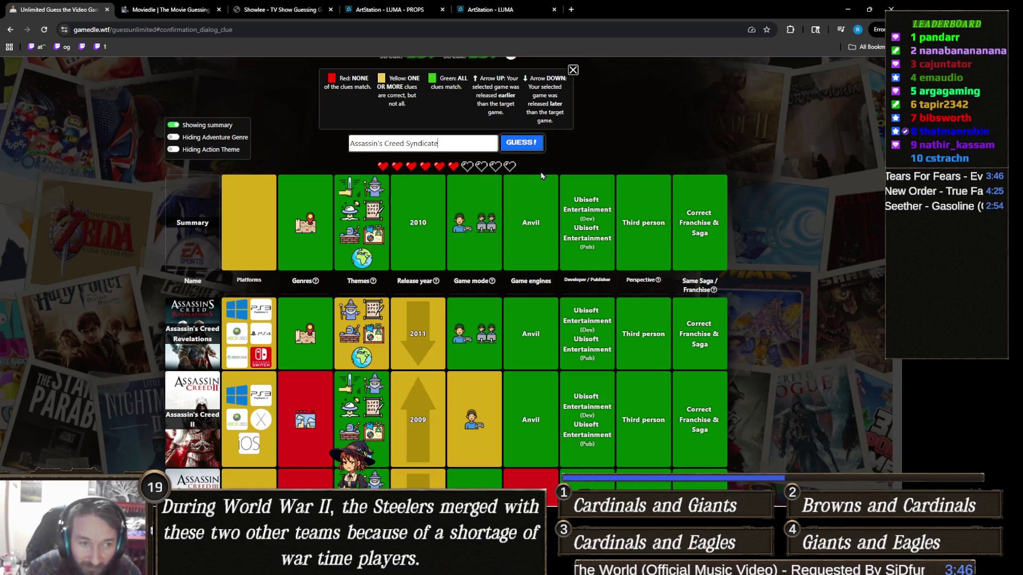
pyautogui.click(533, 146)
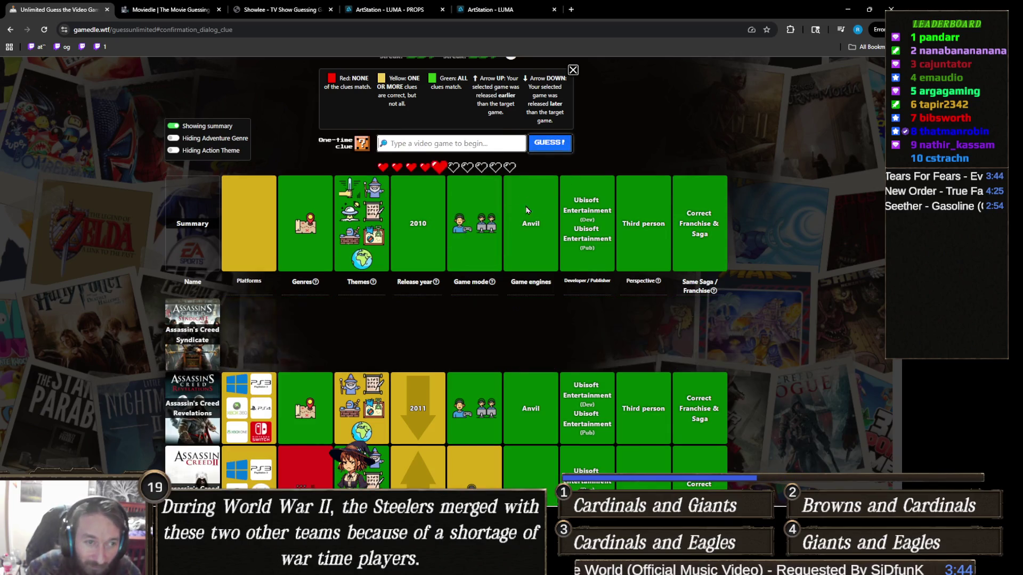
pyautogui.click(481, 143)
pyautogui.write("assassin's creed b")
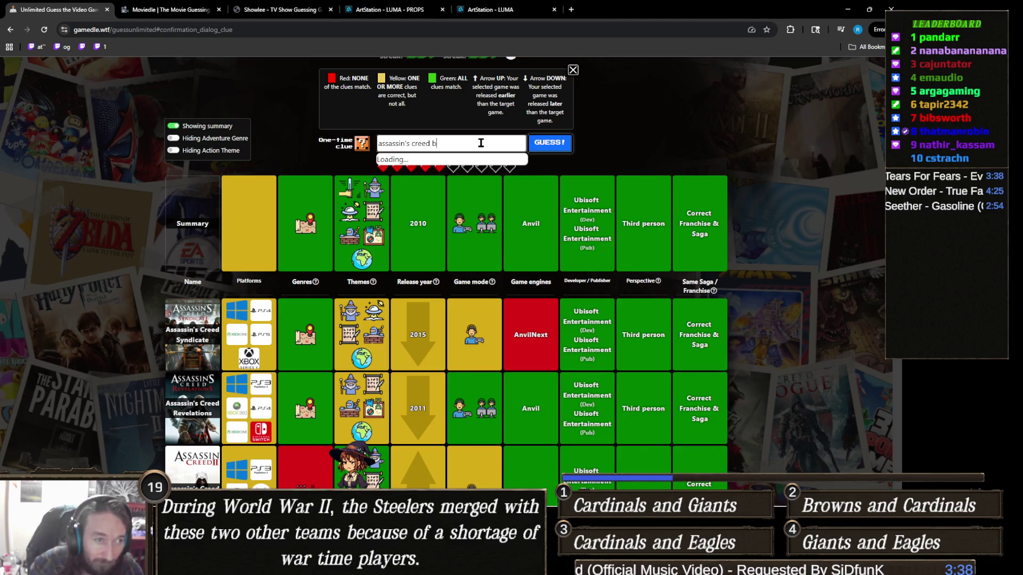
pyautogui.write('r')
pyautogui.click(483, 168)
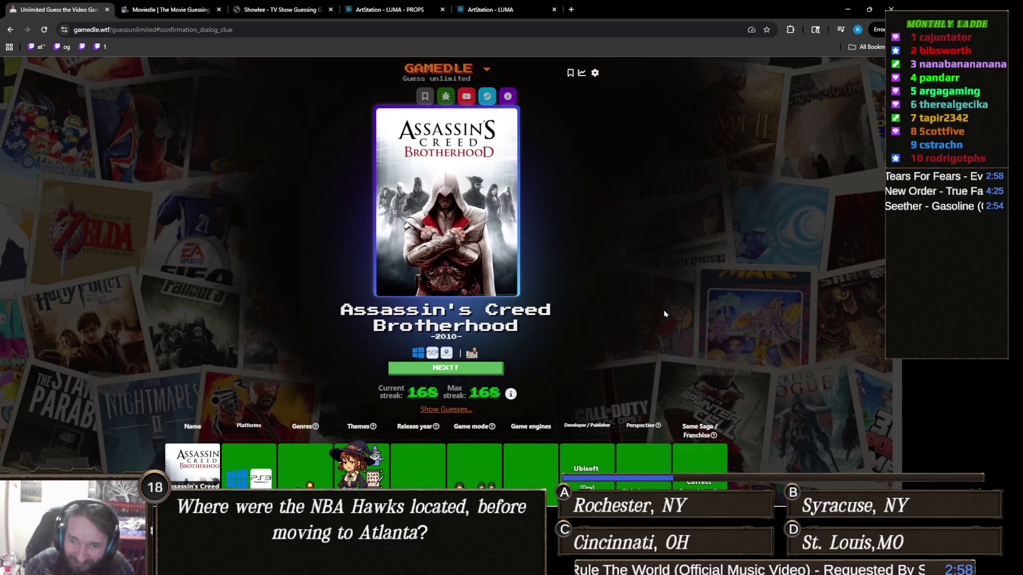
# Expand Show Guesses, scroll through the earlier guess rows, then return to the Unity editor
pyautogui.scroll(-3, 602, 261)
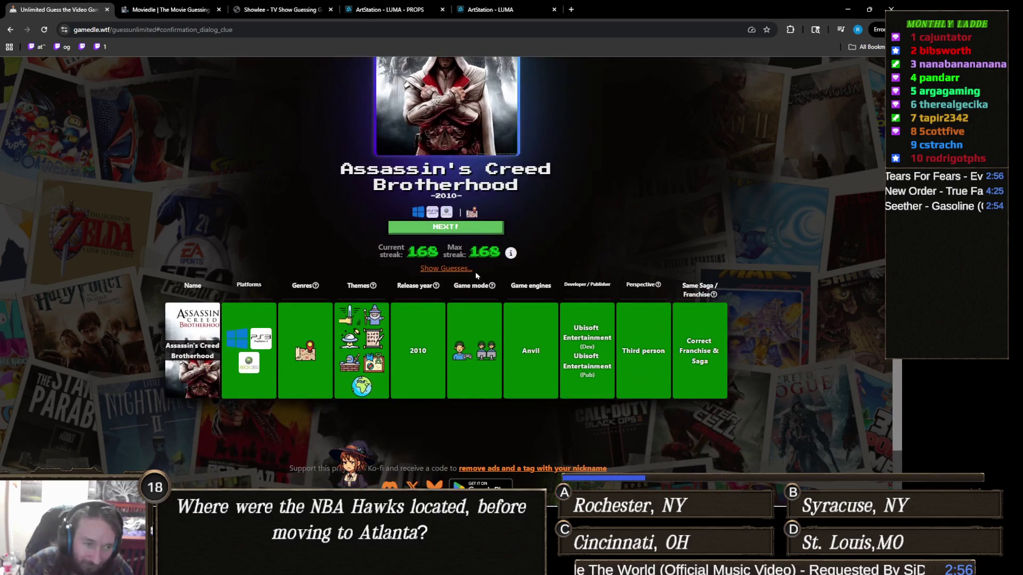
pyautogui.click(463, 269)
pyautogui.scroll(-8, 535, 280)
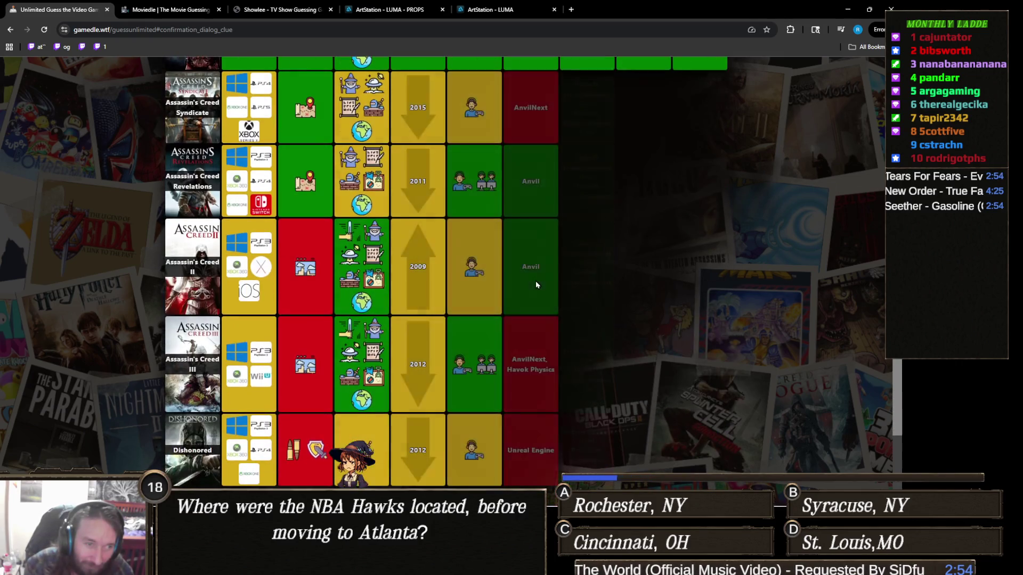
pyautogui.scroll(-3, 536, 280)
pyautogui.scroll(8, 403, 241)
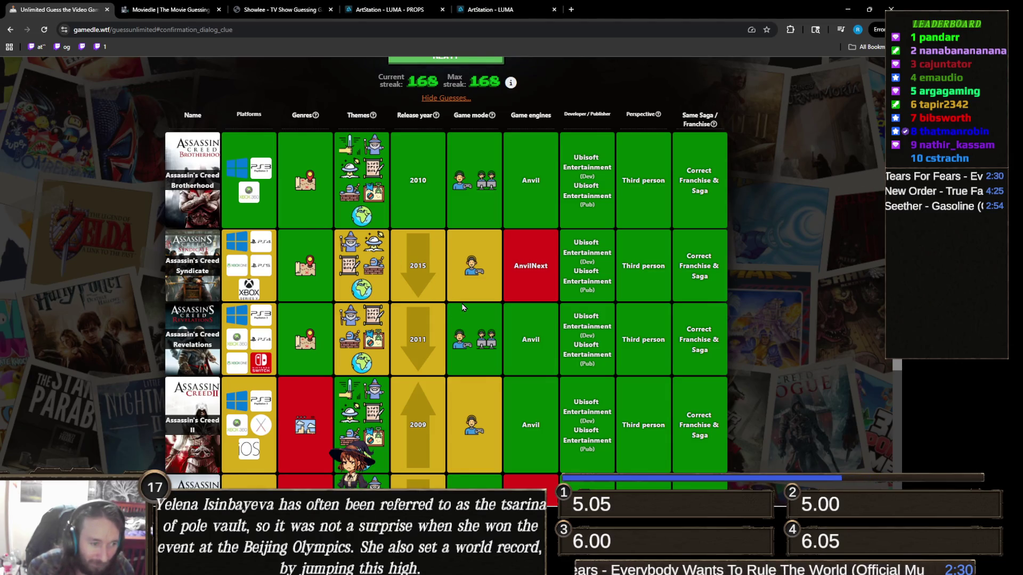
pyautogui.scroll(-2, 462, 307)
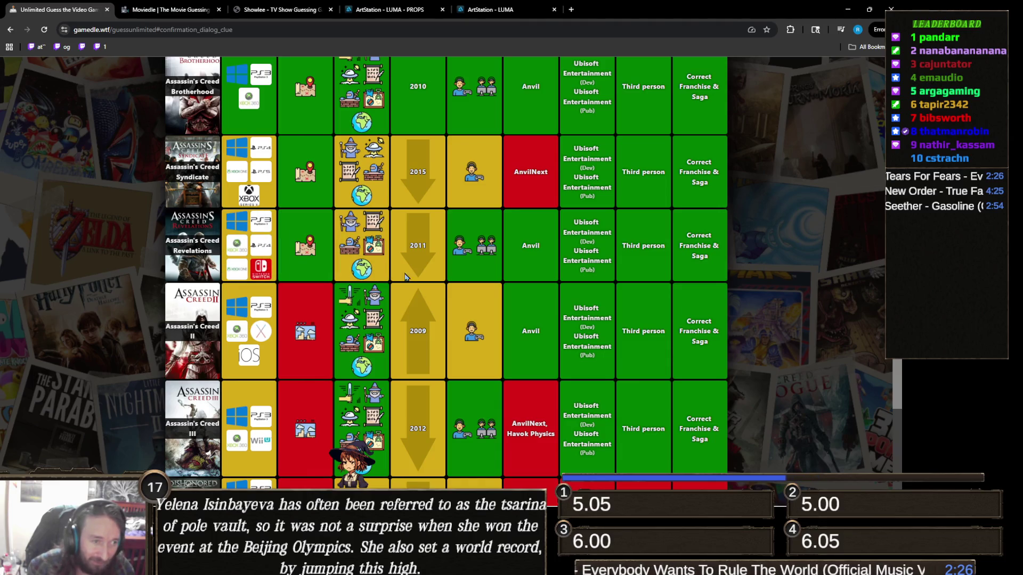
pyautogui.scroll(-1, 467, 322)
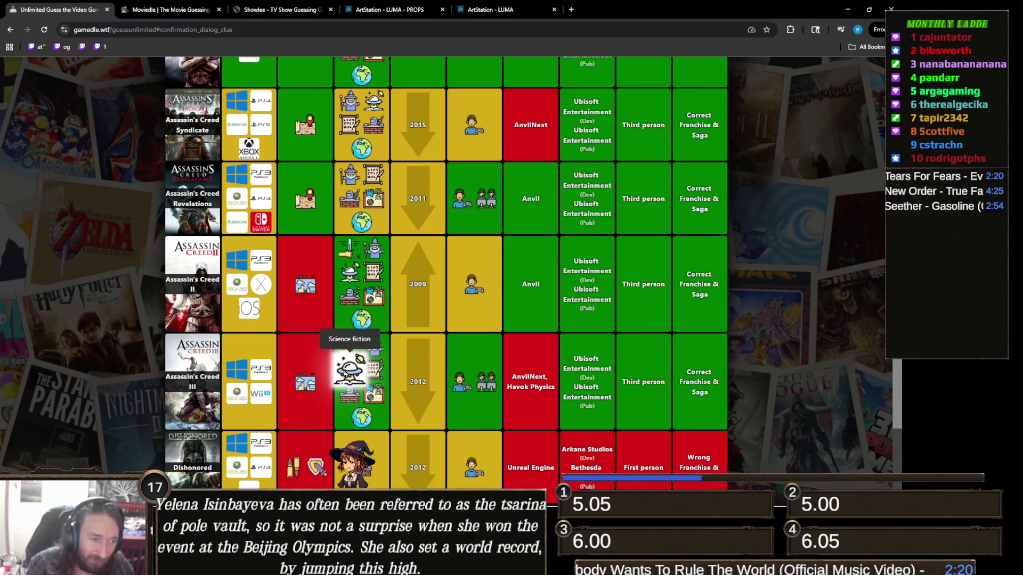
pyautogui.scroll(2, 349, 389)
pyautogui.scroll(1, 373, 365)
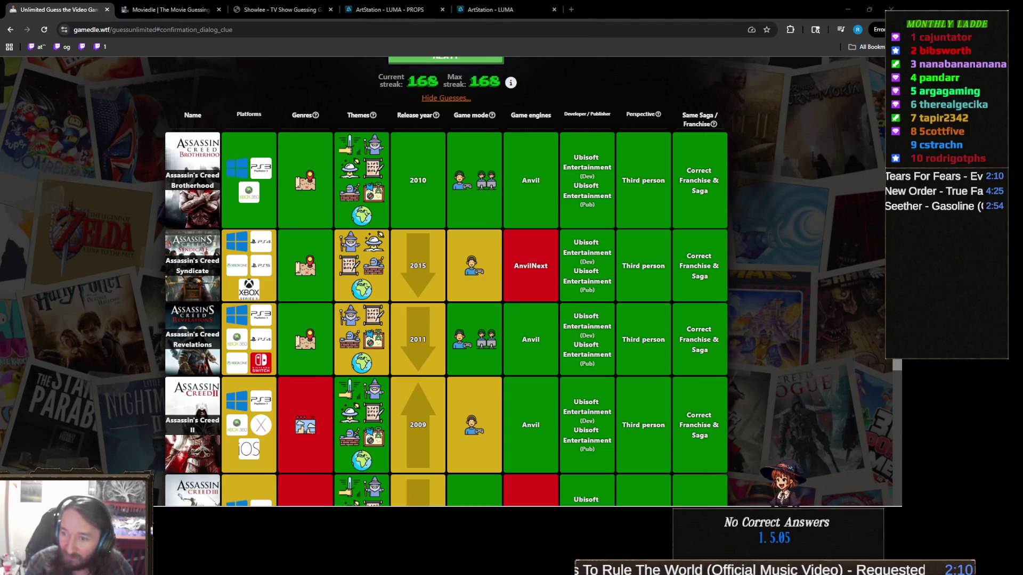
pyautogui.moveTo(330, 504)
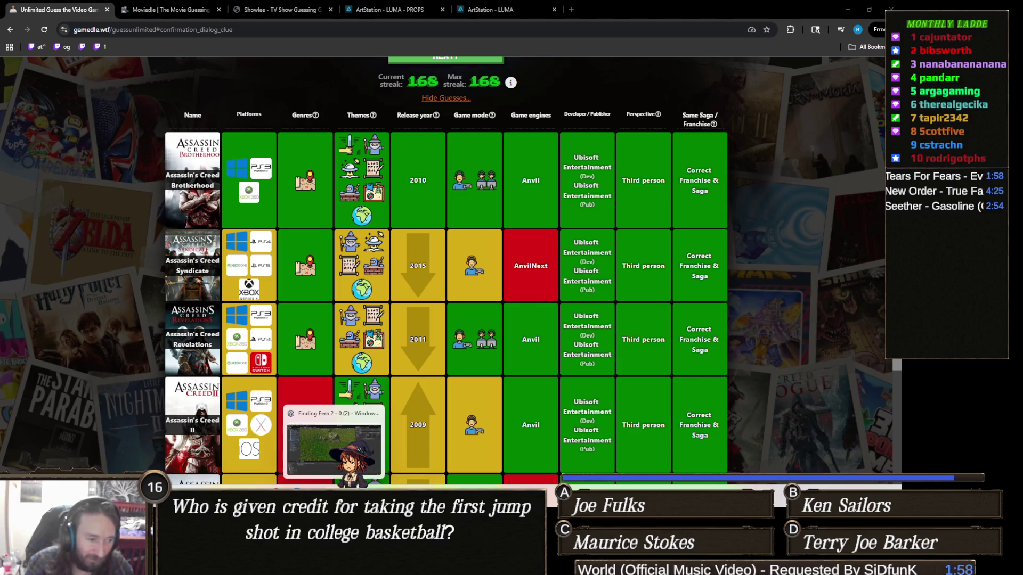
pyautogui.click(344, 499)
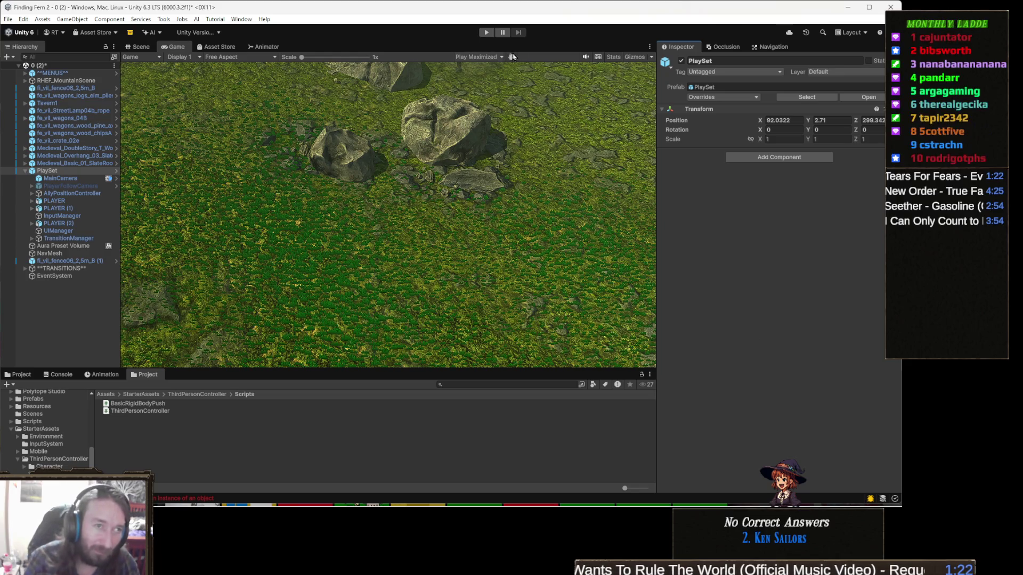
pyautogui.click(486, 32)
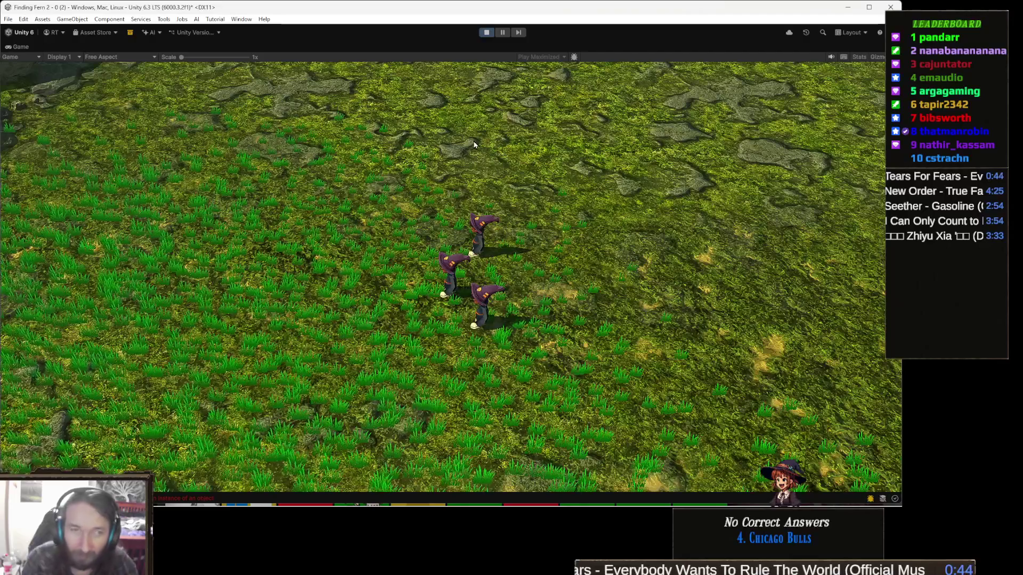
pyautogui.click(482, 34)
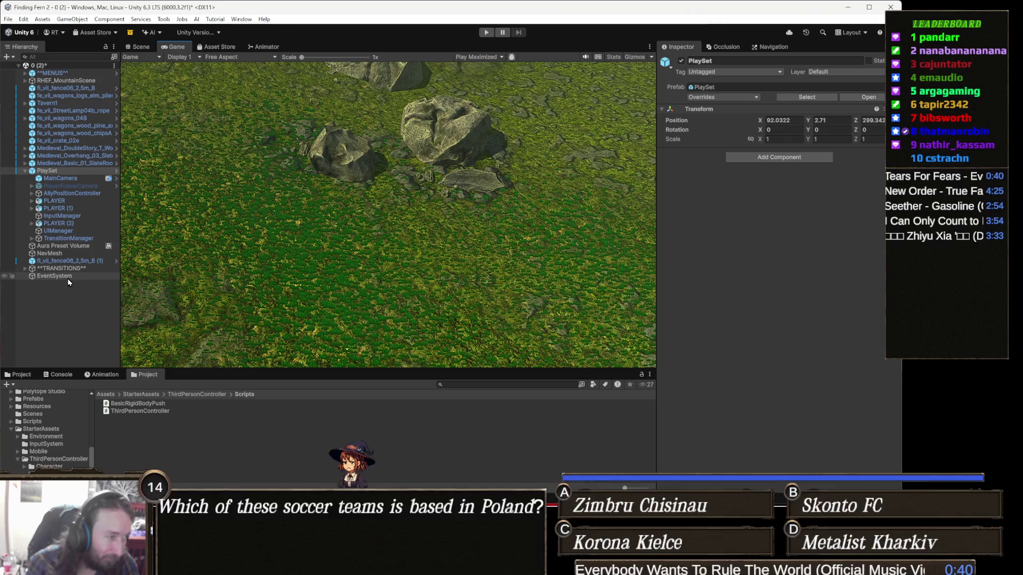
# Disable PlayerFollowCamera's Cinemachine Virtual Camera, assign MainCamera as Camera Handler controller, and play-test
pyautogui.click(82, 185)
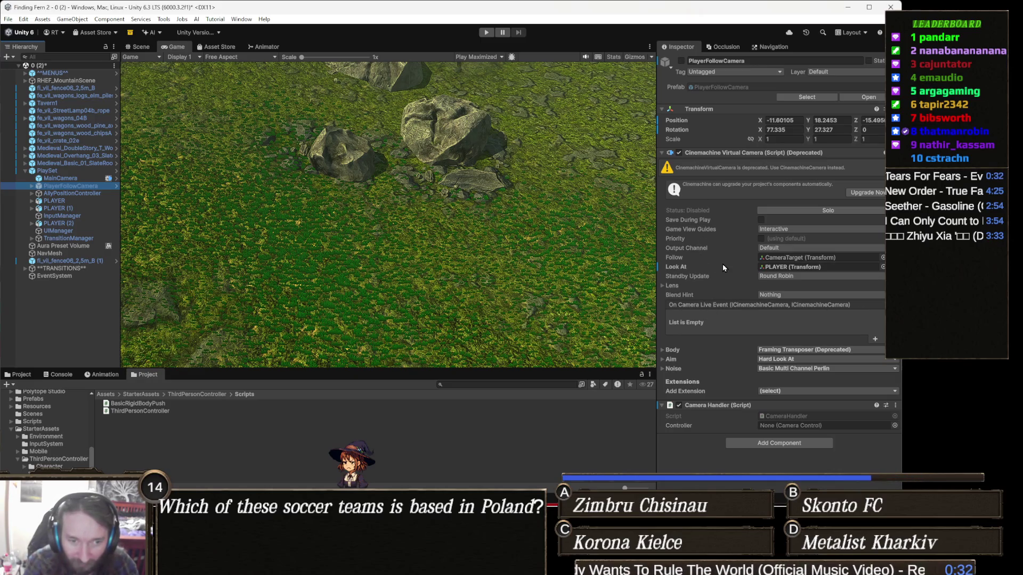
pyautogui.click(678, 152)
pyautogui.click(735, 153)
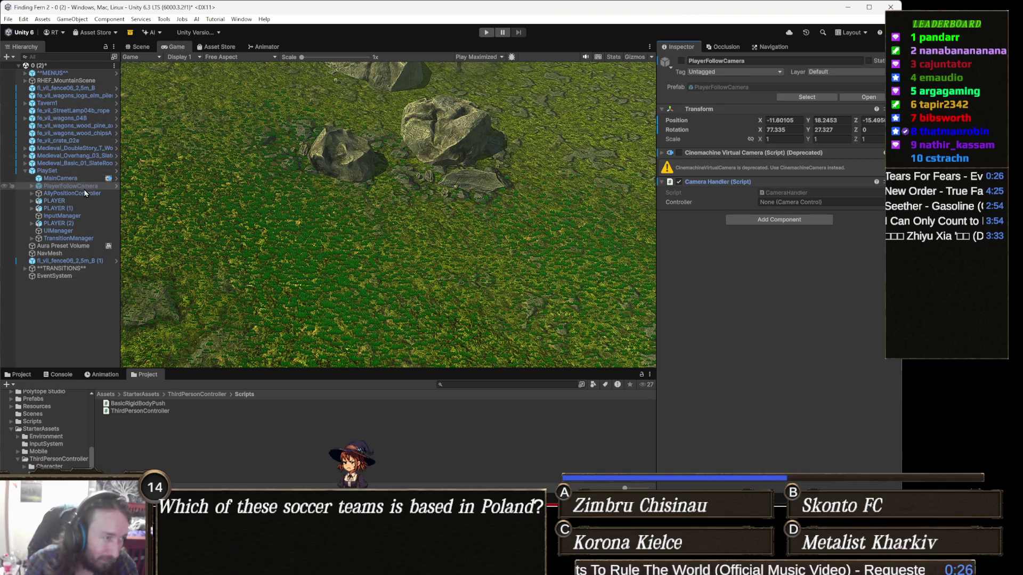
pyautogui.moveTo(75, 184)
pyautogui.mouseDown()
pyautogui.moveTo(399, 186)
pyautogui.moveTo(746, 232)
pyautogui.moveTo(816, 213)
pyautogui.moveTo(806, 219)
pyautogui.mouseUp()
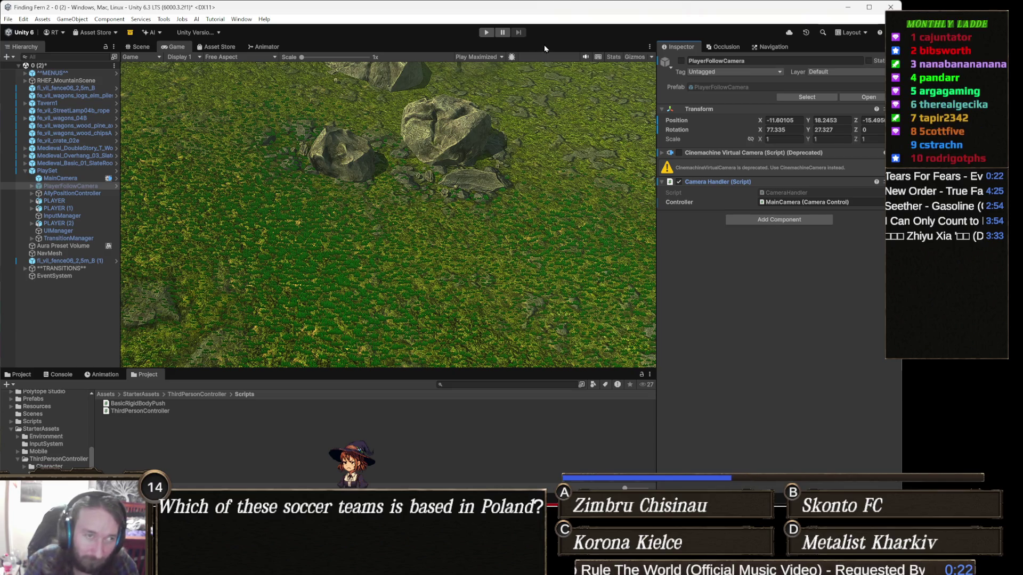
pyautogui.click(487, 32)
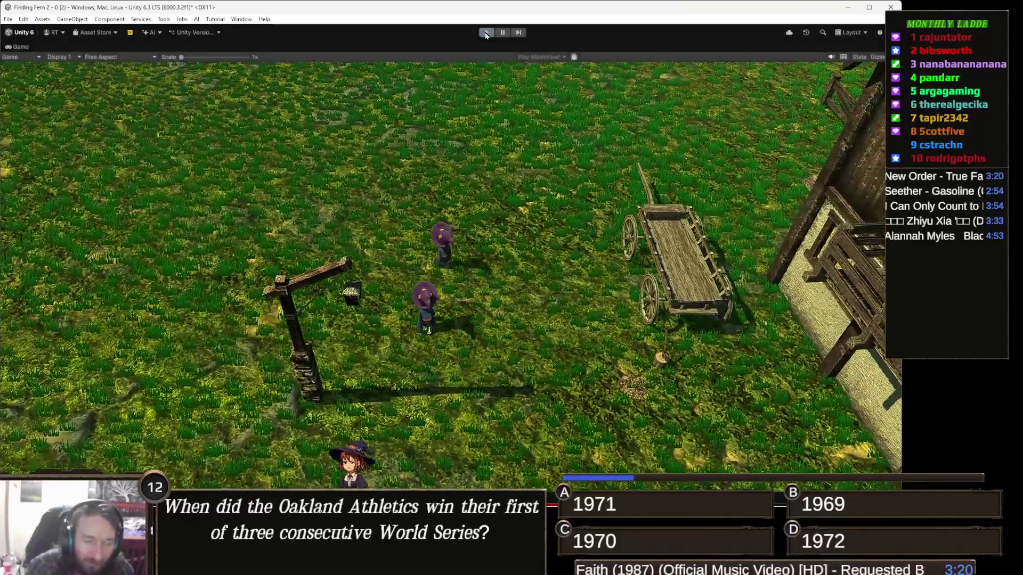
pyautogui.click(486, 32)
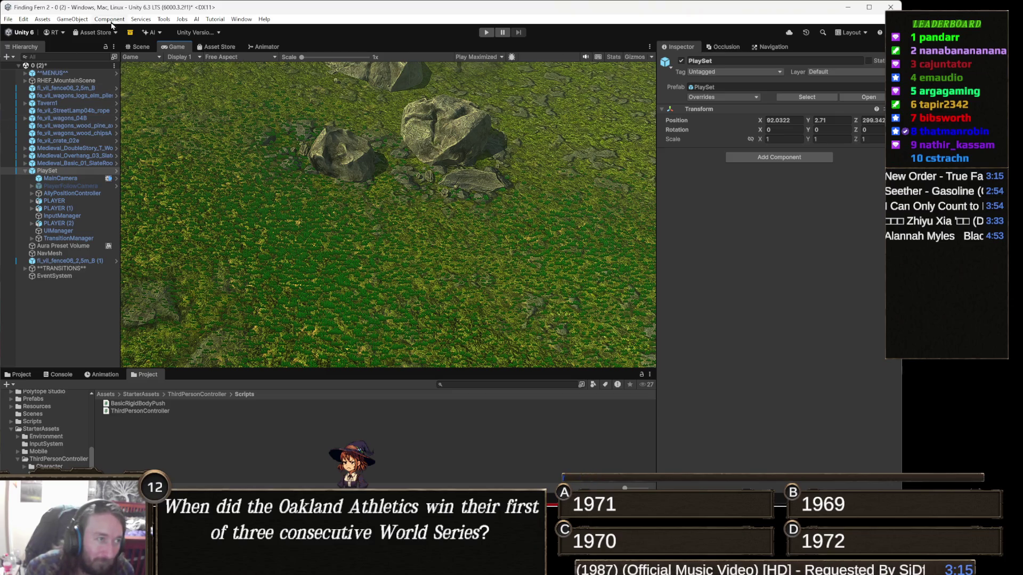
# Rebake the NavMesh Surface in Scene view and fly around the village to check it
pyautogui.click(140, 47)
pyautogui.moveTo(373, 170)
pyautogui.mouseDown()
pyautogui.moveTo(401, 135)
pyautogui.moveTo(286, 145)
pyautogui.moveTo(429, 201)
pyautogui.moveTo(259, 237)
pyautogui.moveTo(276, 240)
pyautogui.mouseUp()
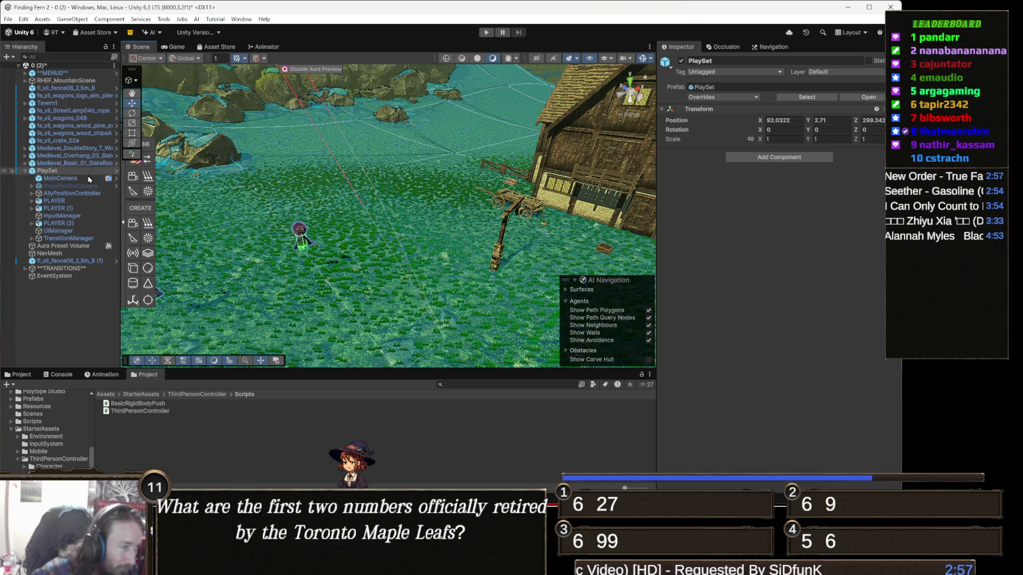
pyautogui.click(75, 255)
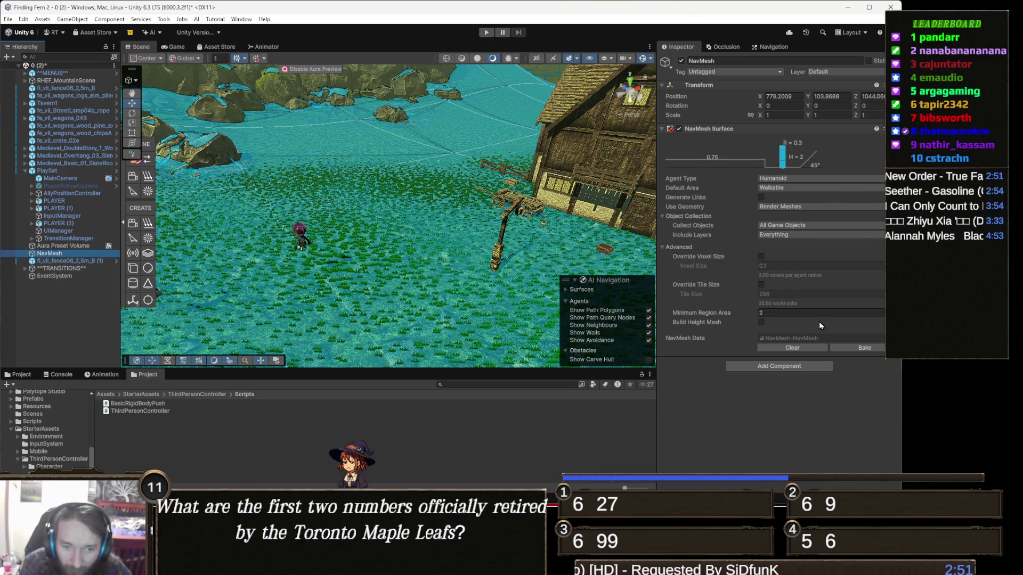
pyautogui.click(876, 351)
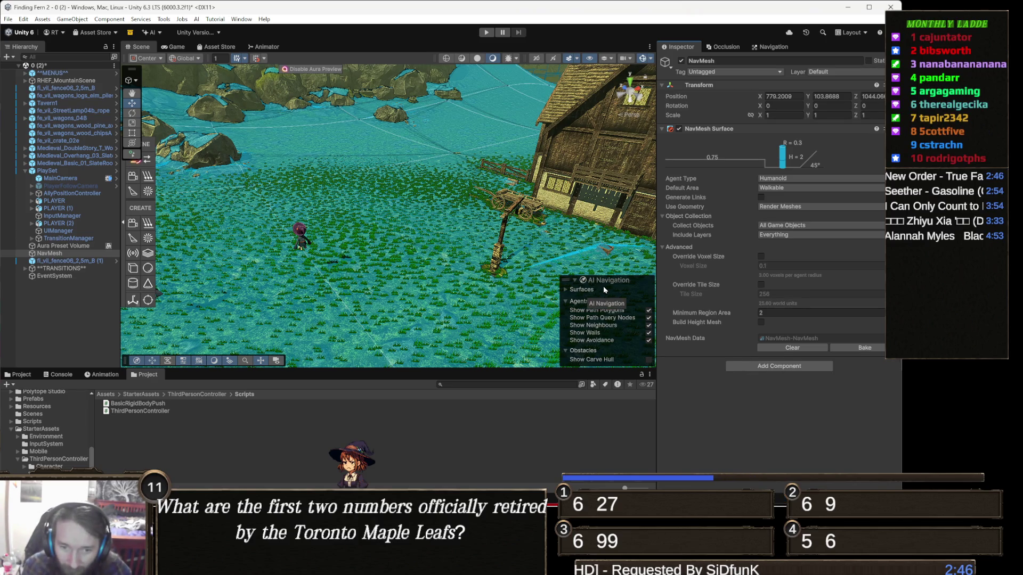
pyautogui.moveTo(371, 241)
pyautogui.mouseDown()
pyautogui.moveTo(581, 195)
pyautogui.moveTo(763, 192)
pyautogui.moveTo(529, 217)
pyautogui.moveTo(367, 286)
pyautogui.moveTo(410, 226)
pyautogui.mouseUp()
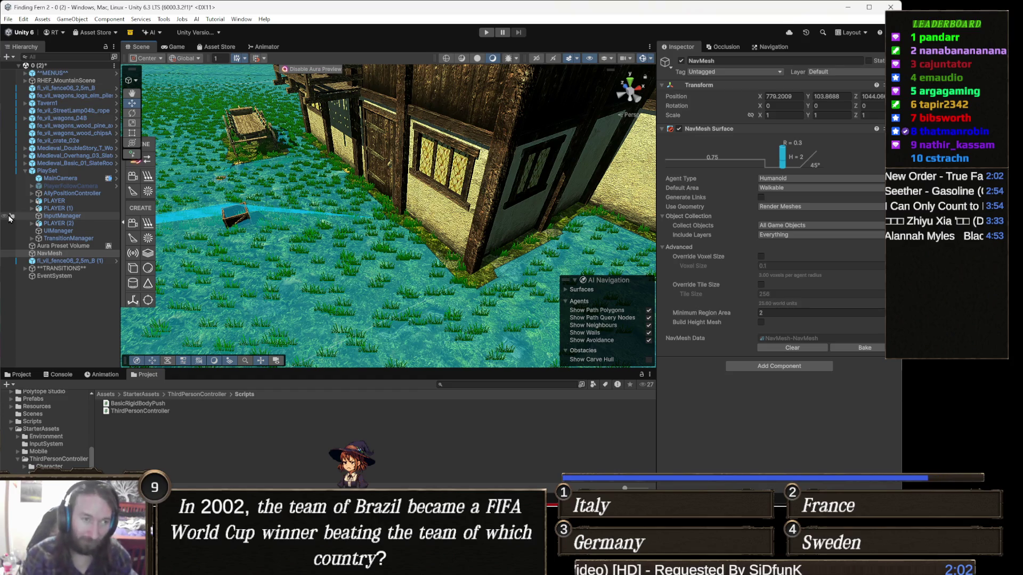
pyautogui.moveTo(457, 214)
pyautogui.mouseDown()
pyautogui.moveTo(369, 145)
pyautogui.moveTo(413, 188)
pyautogui.moveTo(442, 250)
pyautogui.mouseUp()
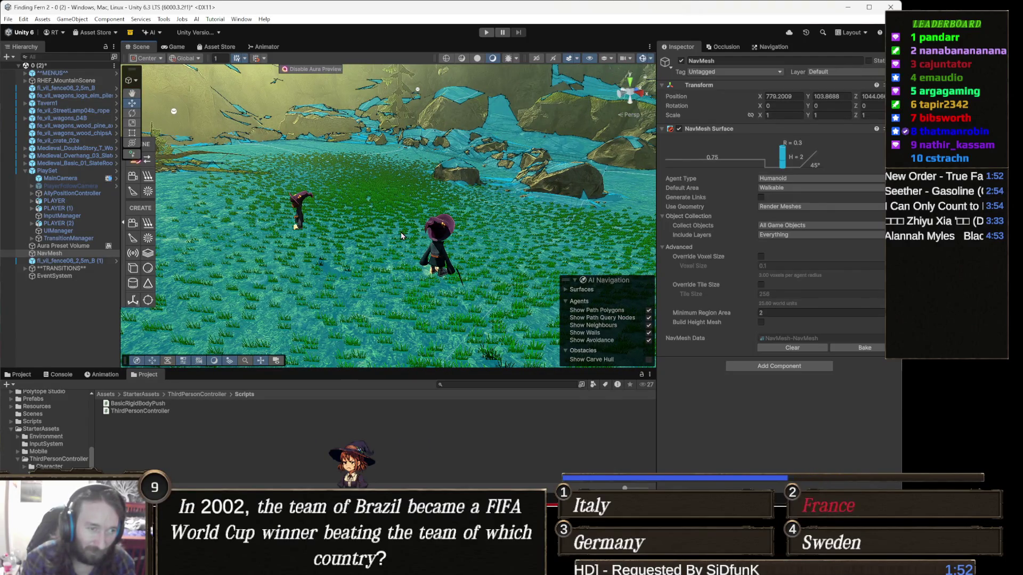
pyautogui.moveTo(478, 244)
pyautogui.mouseDown()
pyautogui.moveTo(378, 246)
pyautogui.moveTo(391, 256)
pyautogui.moveTo(441, 237)
pyautogui.mouseUp()
pyautogui.scroll(5, 475, 241)
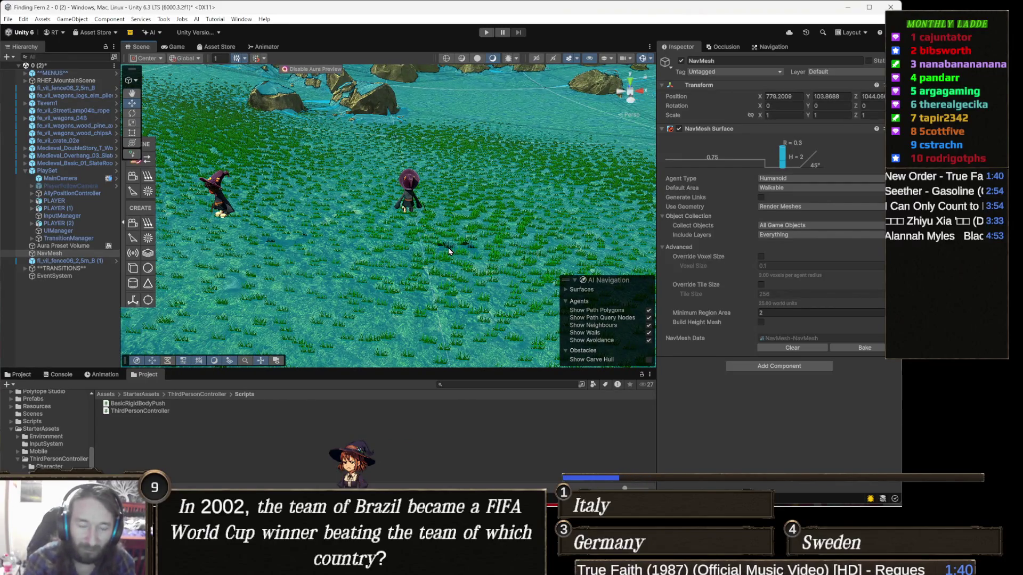
pyautogui.moveTo(391, 201)
pyautogui.mouseDown()
pyautogui.moveTo(541, 196)
pyautogui.moveTo(474, 197)
pyautogui.mouseUp()
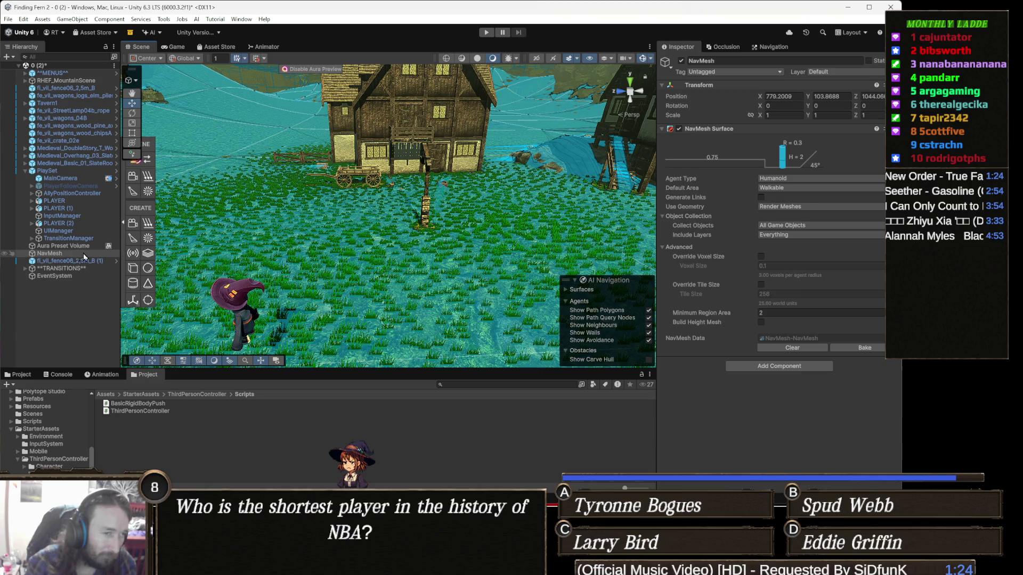
pyautogui.moveTo(350, 233); pyautogui.dragTo(313, 237)
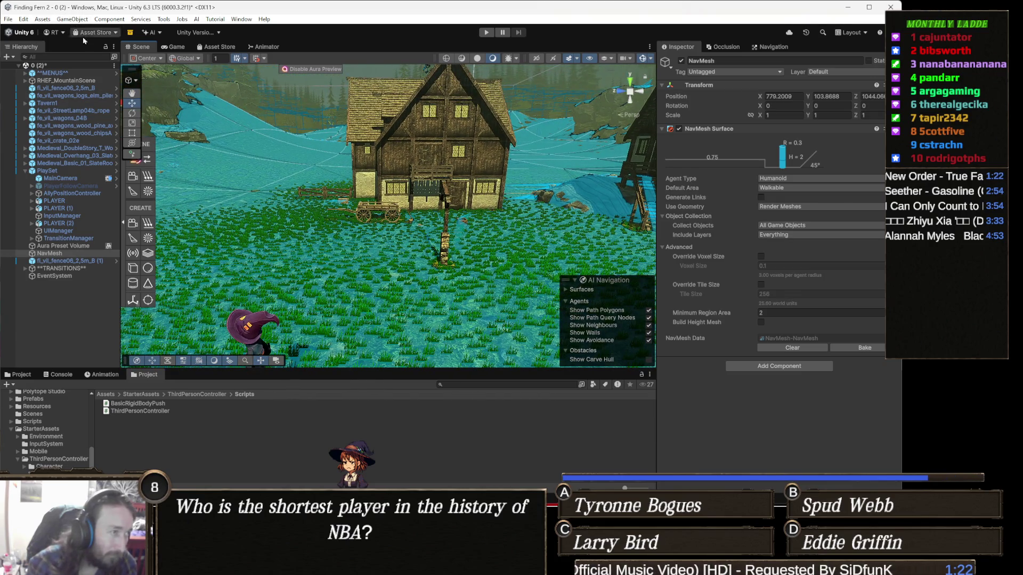
# Inspect the TransitionManager and ^^MENUS^^ objects, then save the scene with Ctrl+S
pyautogui.click(54, 65)
pyautogui.rightClick(54, 65)
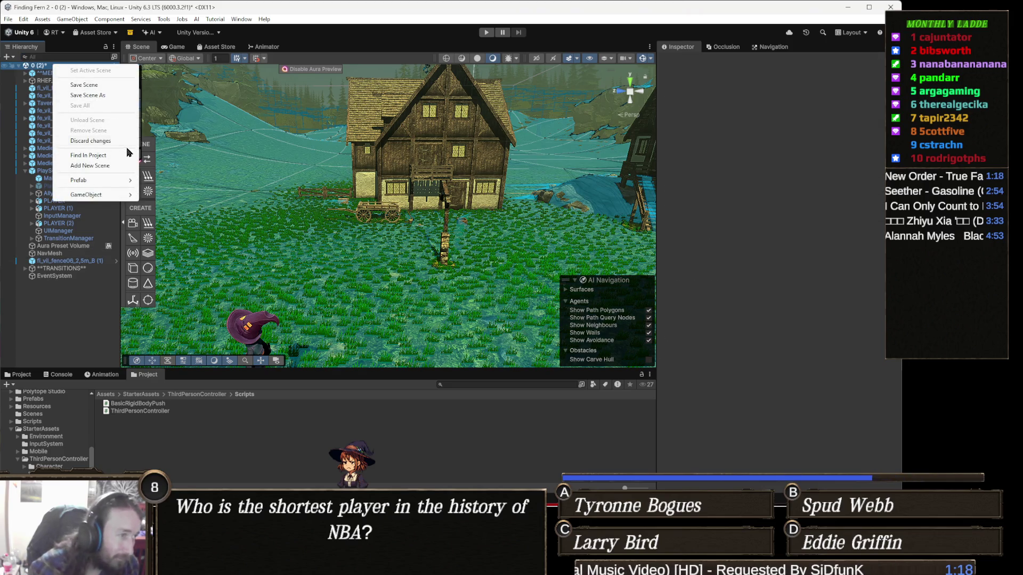
pyautogui.click(41, 240)
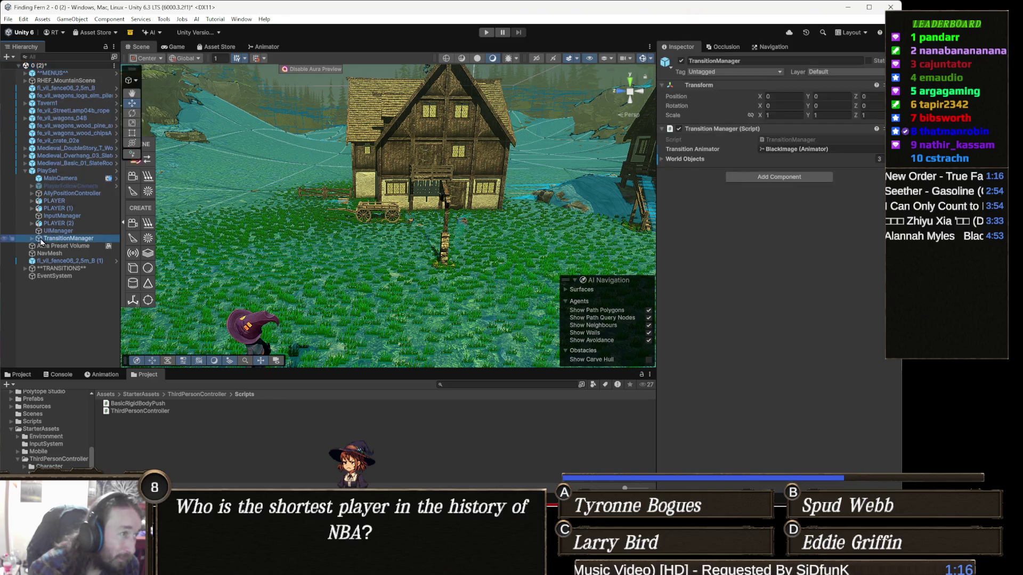
pyautogui.click(86, 76)
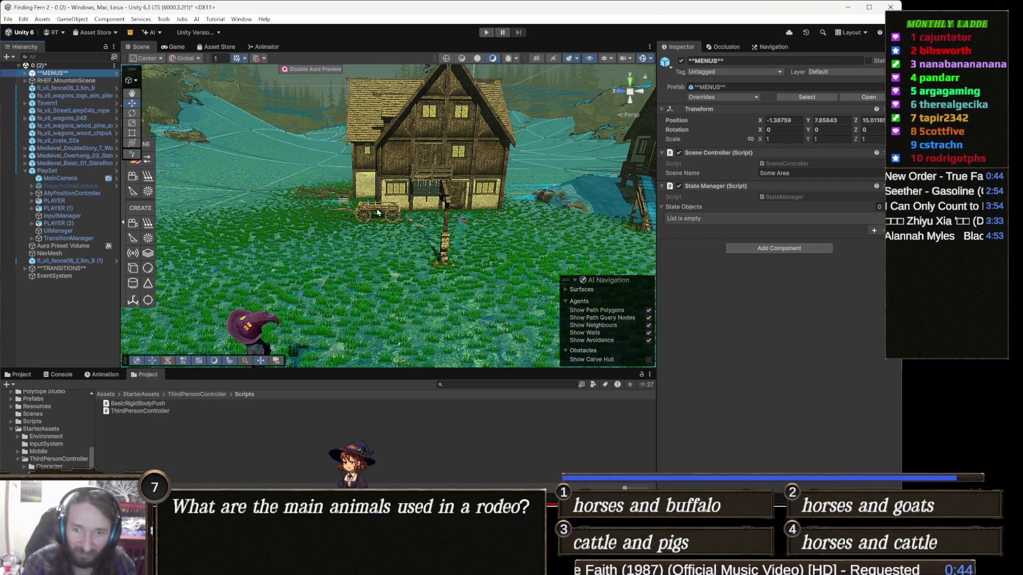
pyautogui.scroll(3, 376, 201)
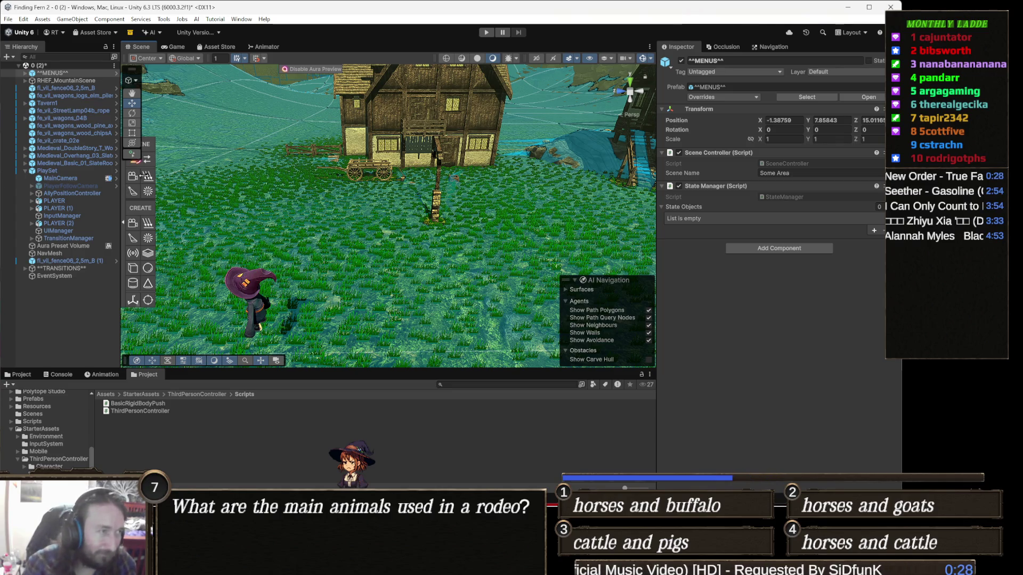
pyautogui.moveTo(296, 209)
pyautogui.mouseDown()
pyautogui.moveTo(292, 238)
pyautogui.moveTo(341, 251)
pyautogui.mouseUp()
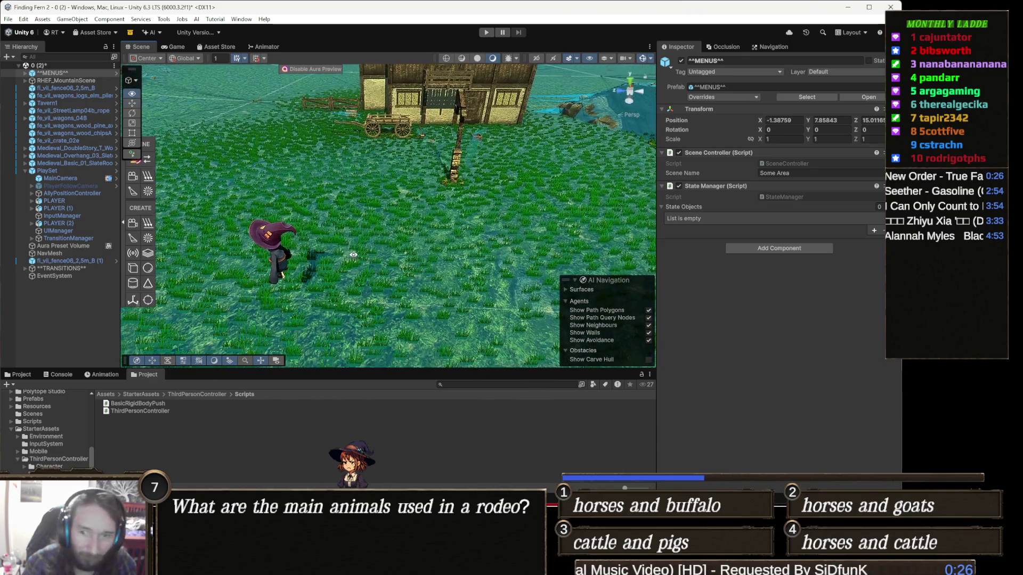
pyautogui.hotkey('ctrl', 's')
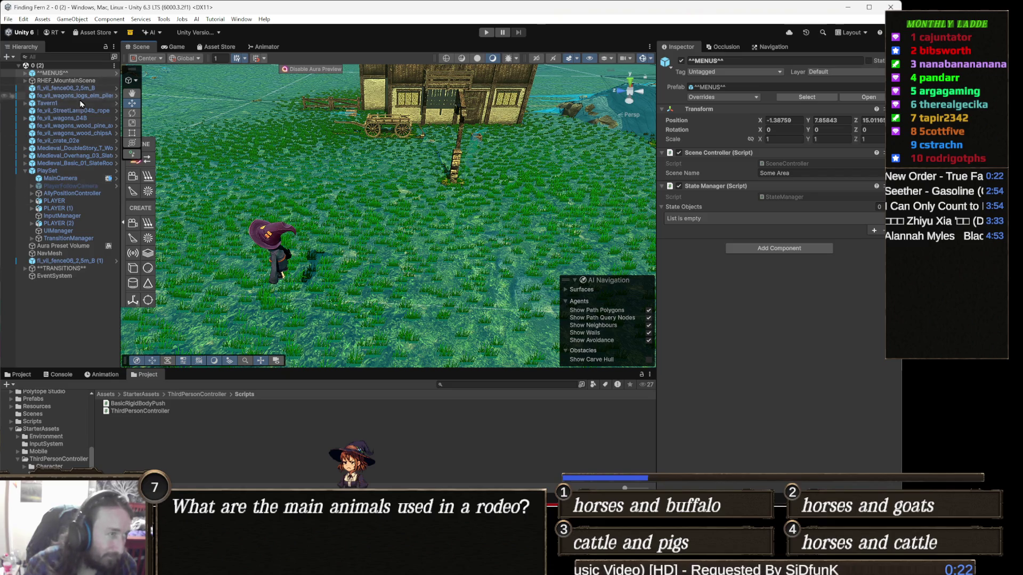
pyautogui.rightClick(79, 74)
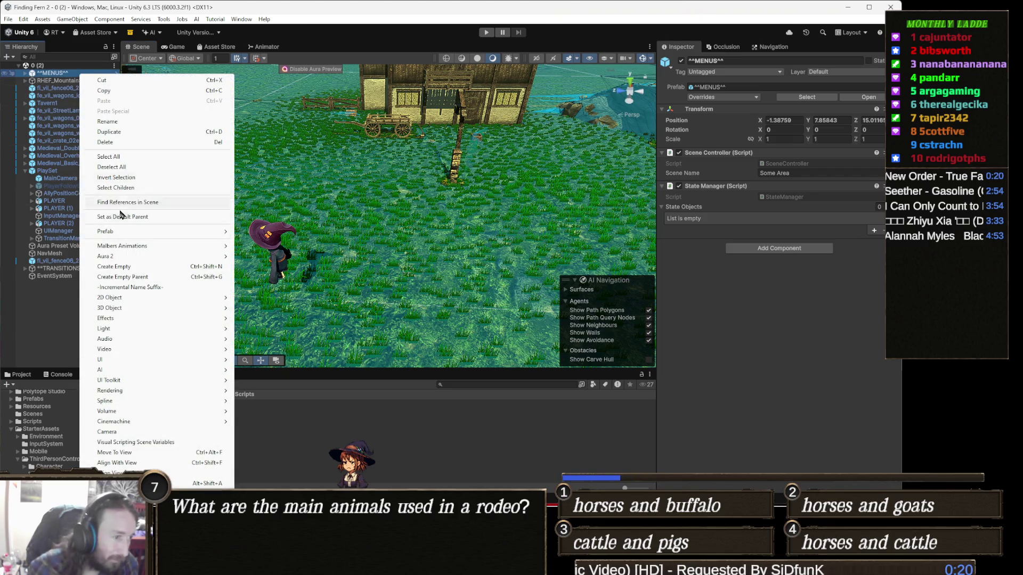
# Locate scene 0 (2) in the Project and open scene 0 (1) from Assets/_Recovery
pyautogui.rightClick(64, 66)
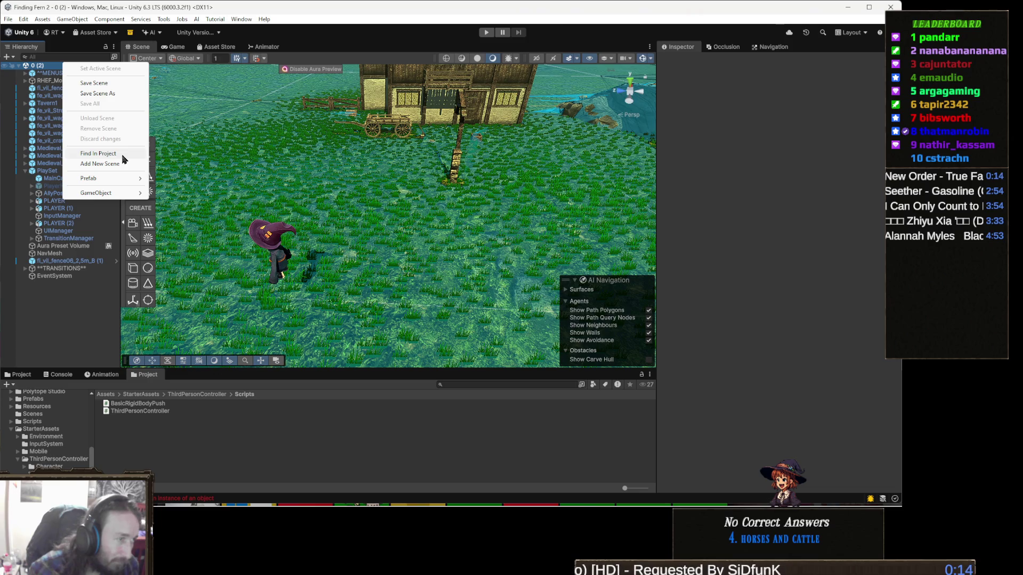
pyautogui.click(99, 153)
pyautogui.doubleClick(116, 419)
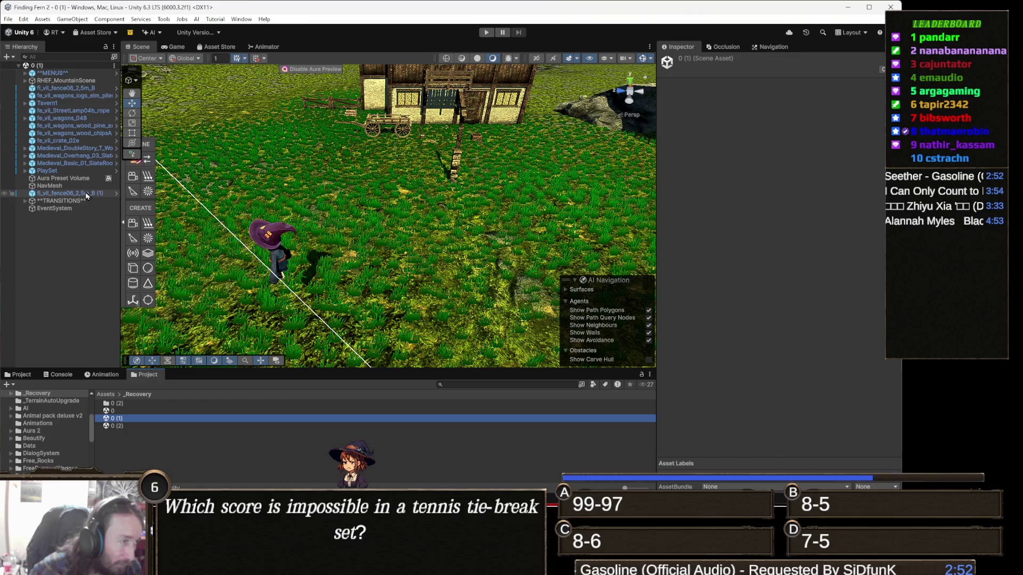
# Browse the _Recovery folder and open the recovered scenes 0 (1) and 0 (2)
pyautogui.click(86, 193)
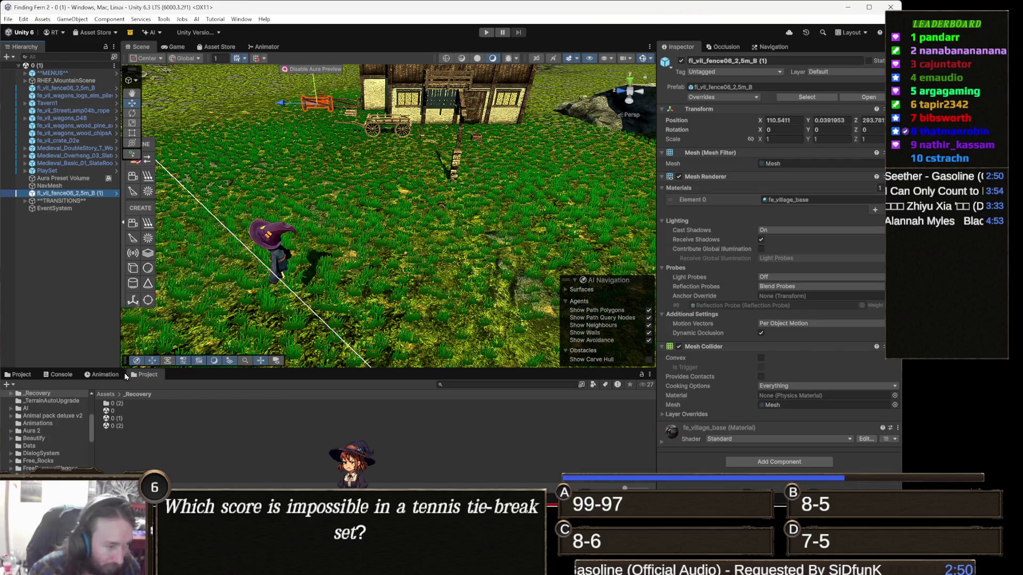
pyautogui.doubleClick(136, 403)
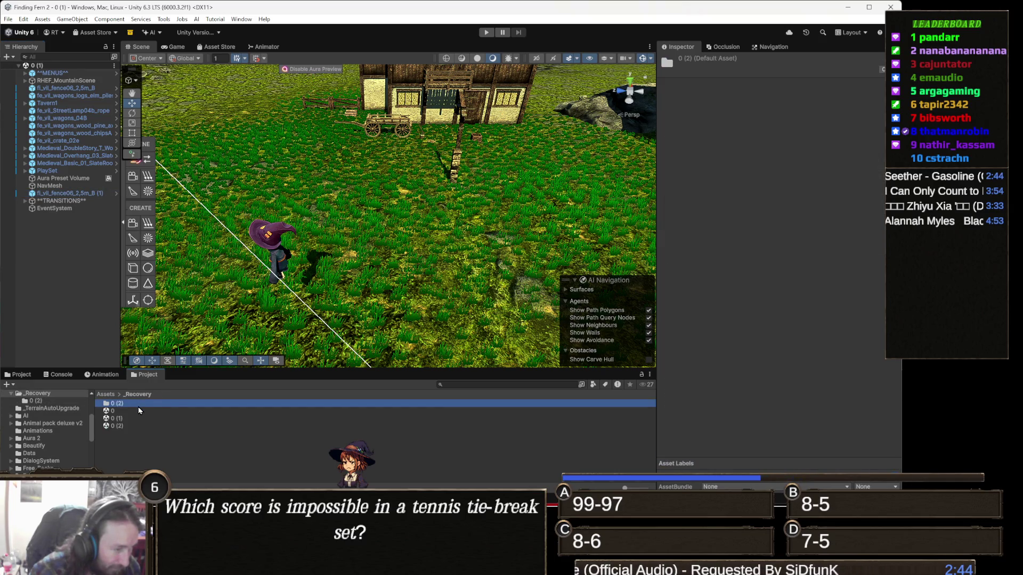
pyautogui.click(137, 395)
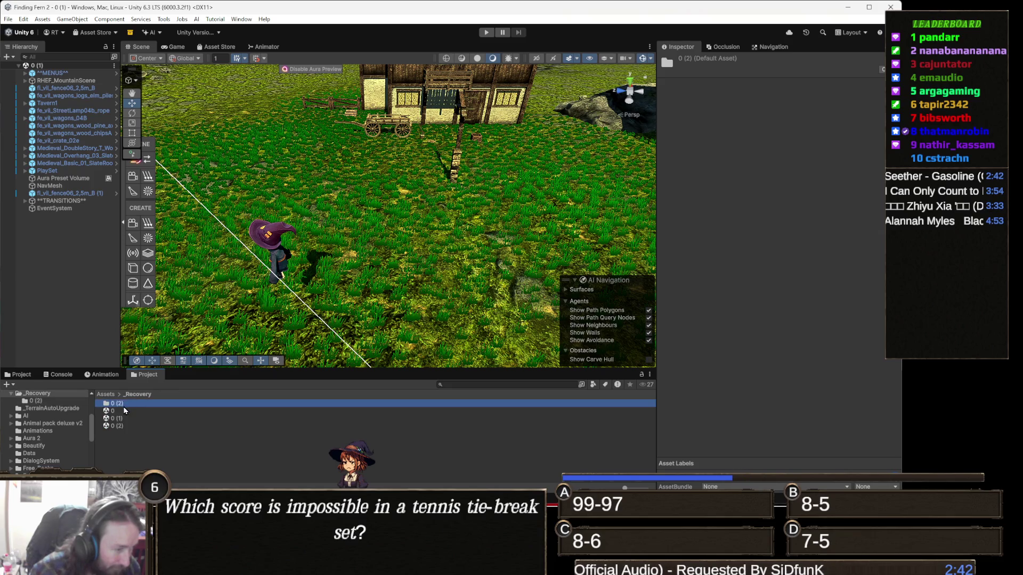
pyautogui.click(121, 411)
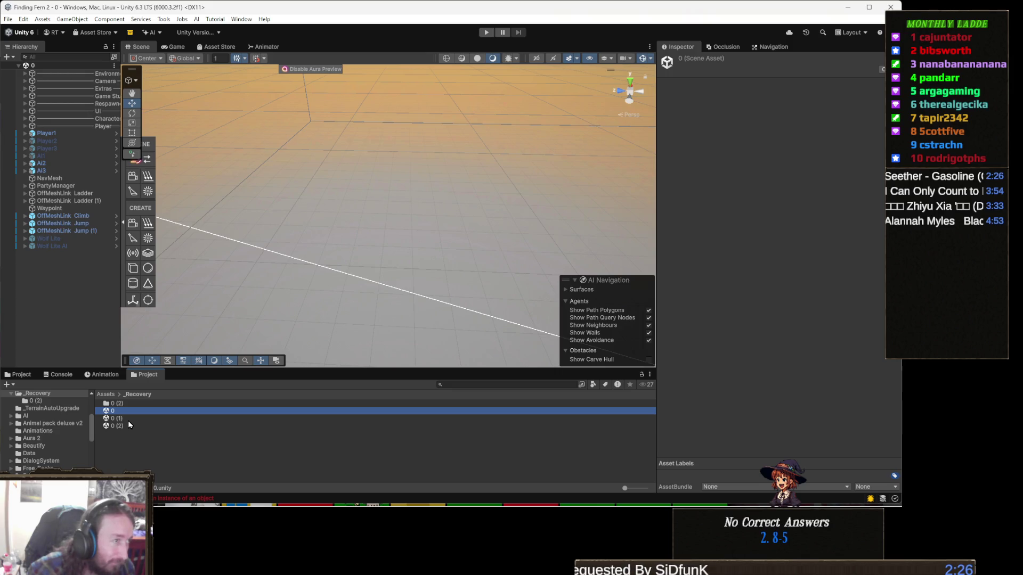
pyautogui.doubleClick(128, 421)
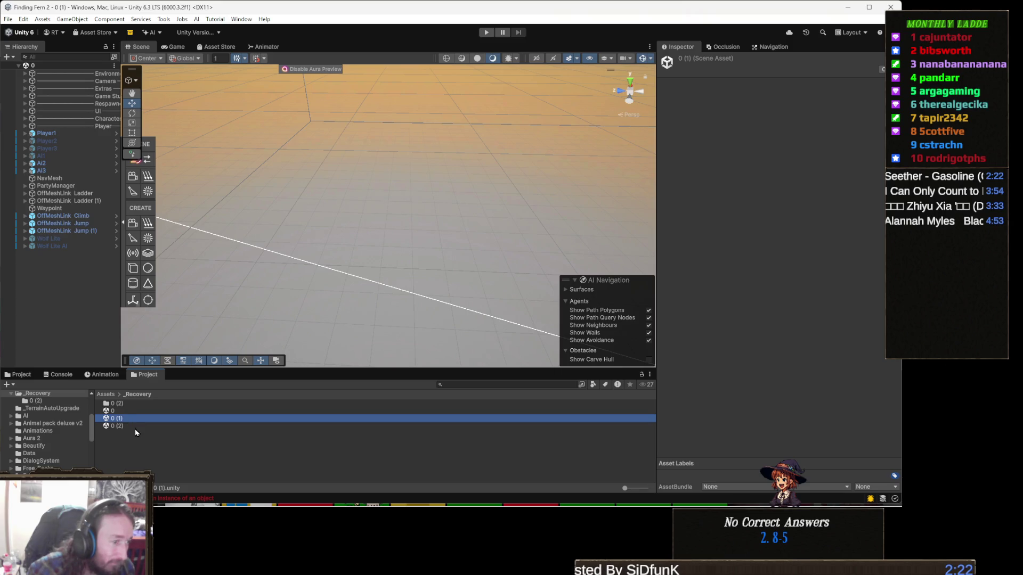
pyautogui.doubleClick(126, 426)
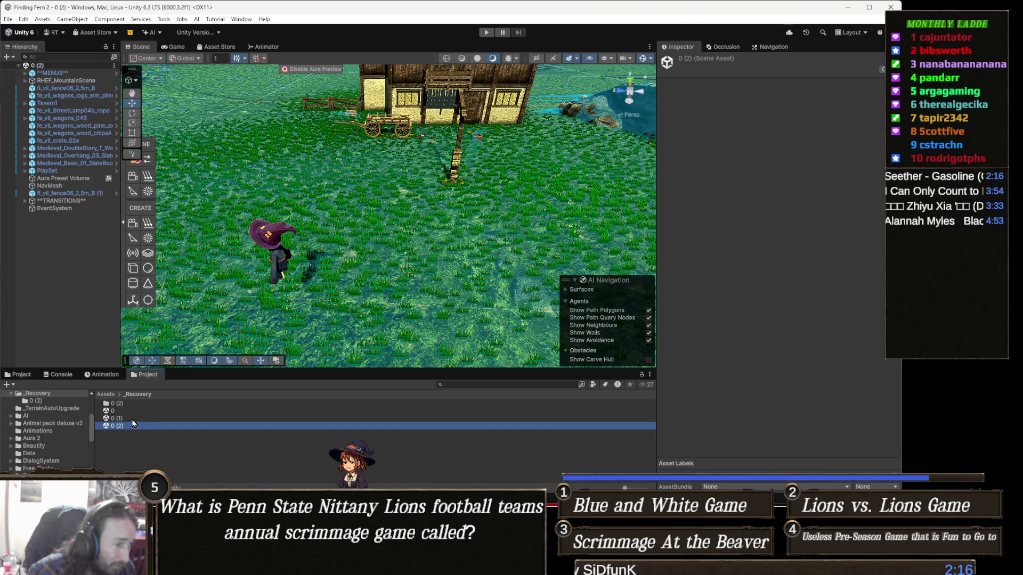
pyautogui.click(132, 421)
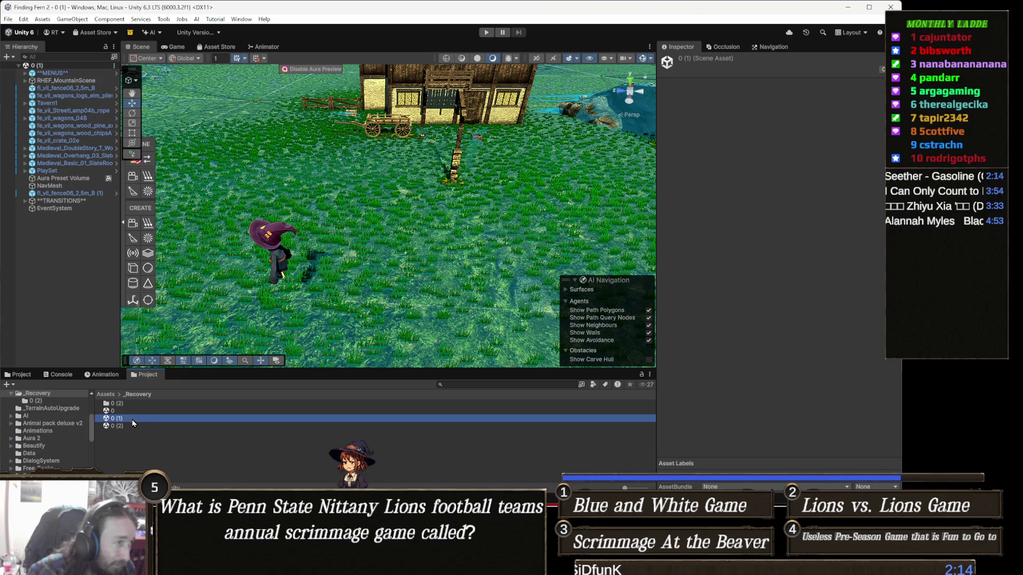
# Inspect Tavern1, PlaySet and ^^MENUS^^ in the Hierarchy, then open scene 0 (2)
pyautogui.click(81, 105)
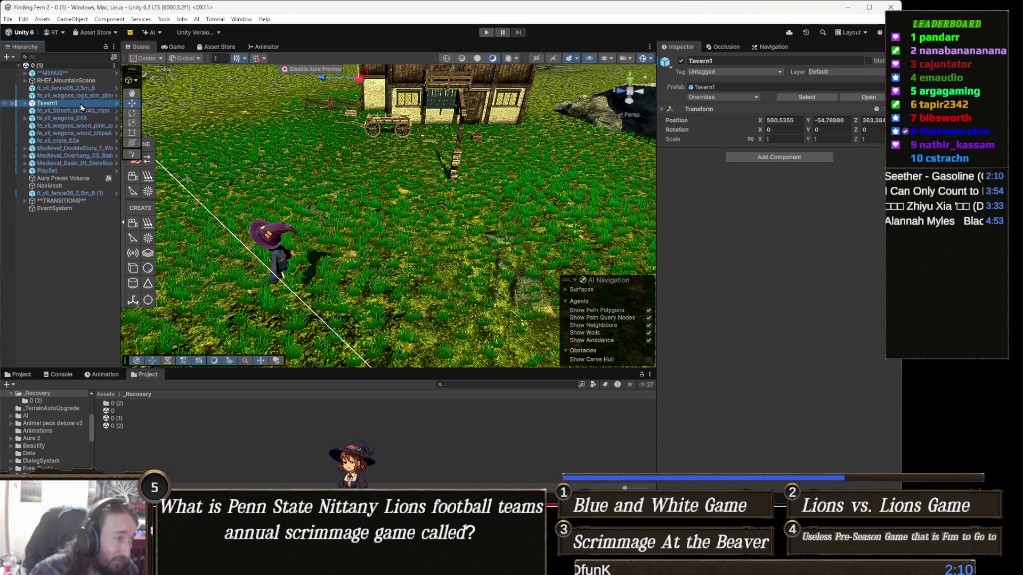
pyautogui.click(75, 172)
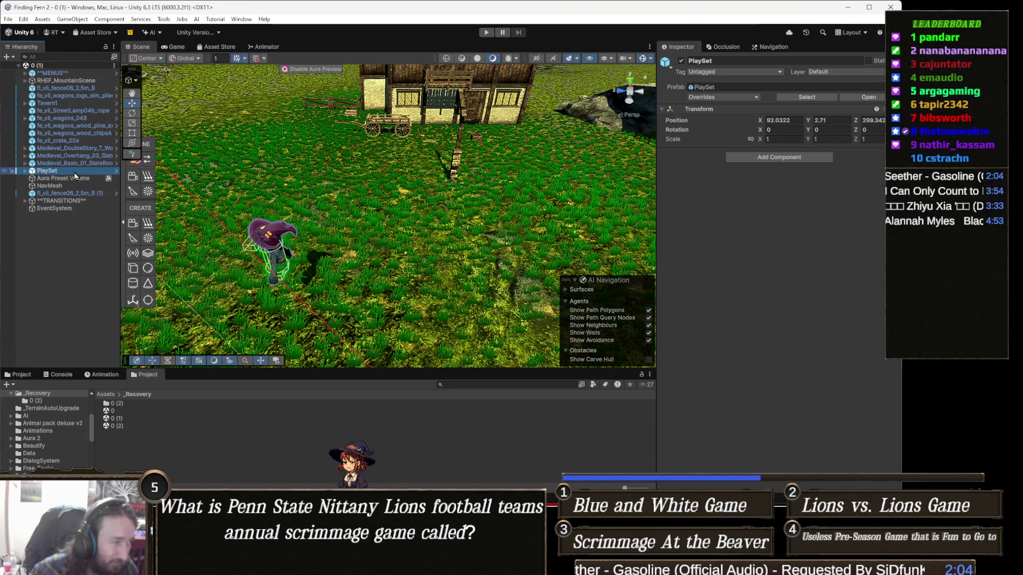
pyautogui.press('Right')
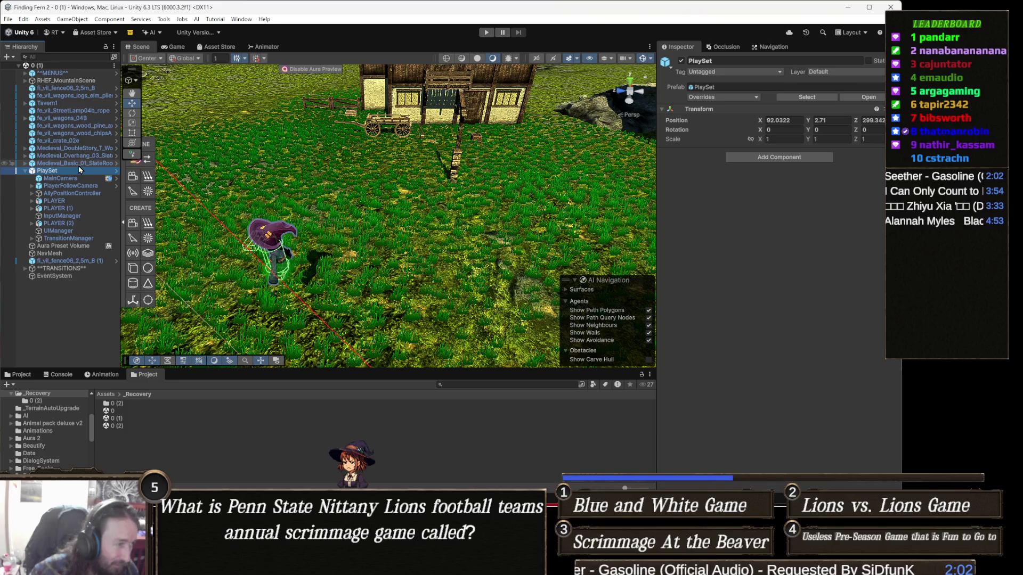
pyautogui.press('Left')
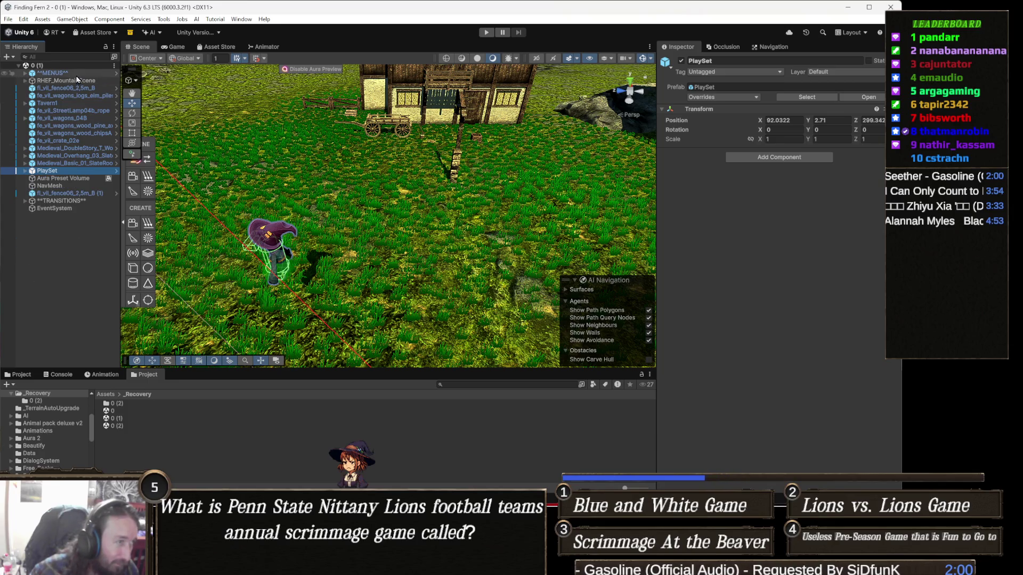
pyautogui.click(77, 74)
pyautogui.press('Right')
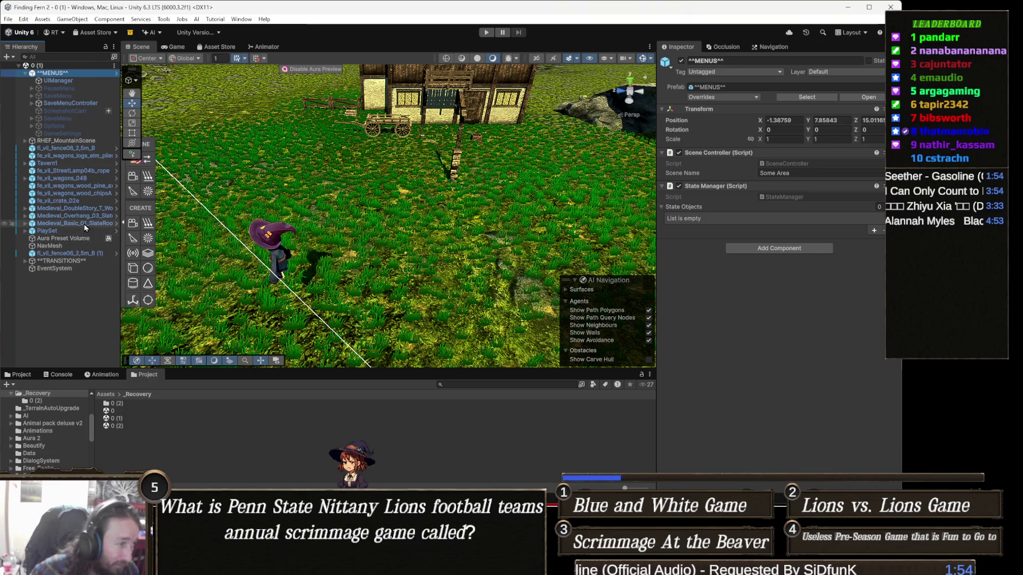
pyautogui.press('Left')
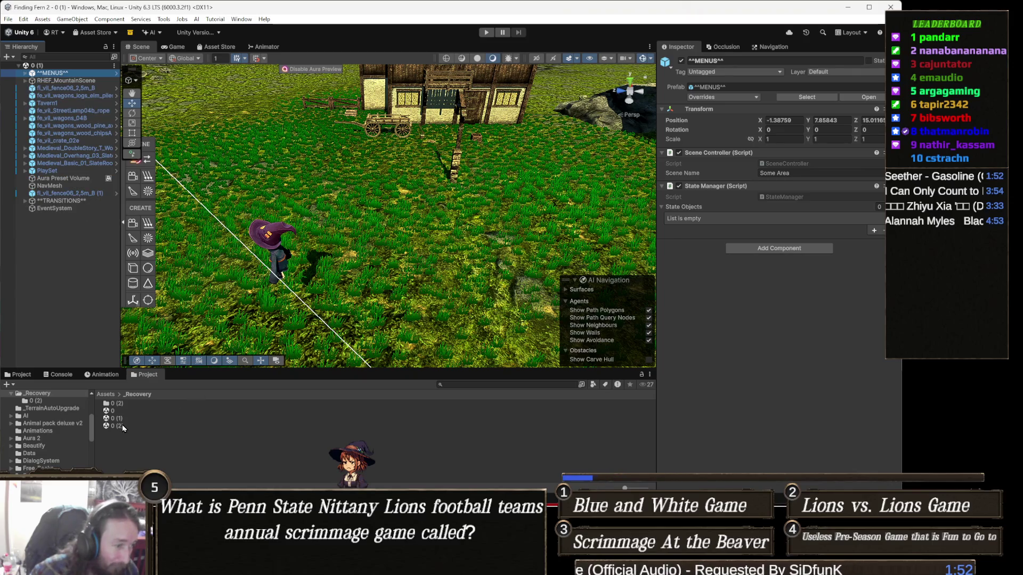
pyautogui.doubleClick(126, 426)
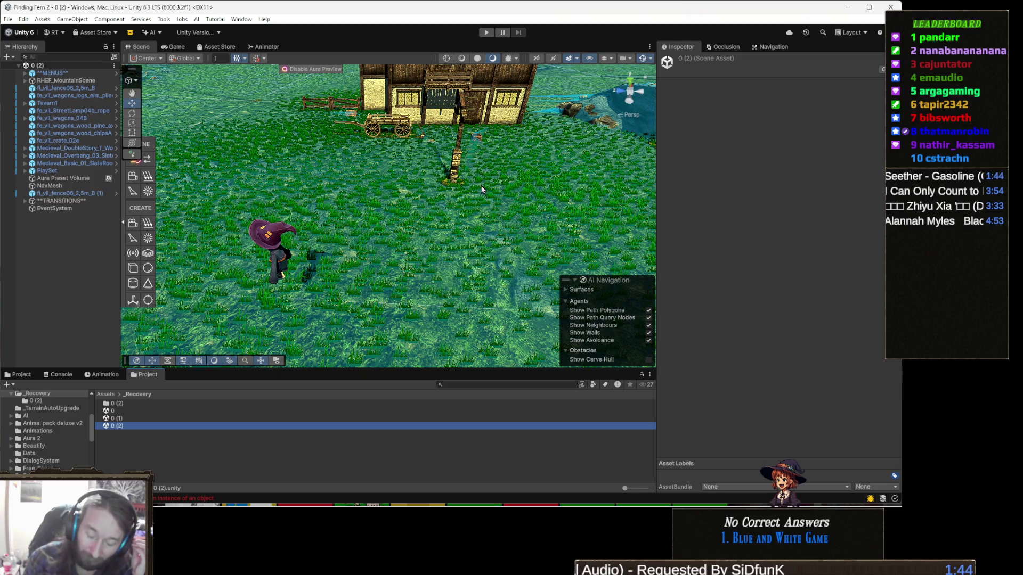
pyautogui.click(487, 33)
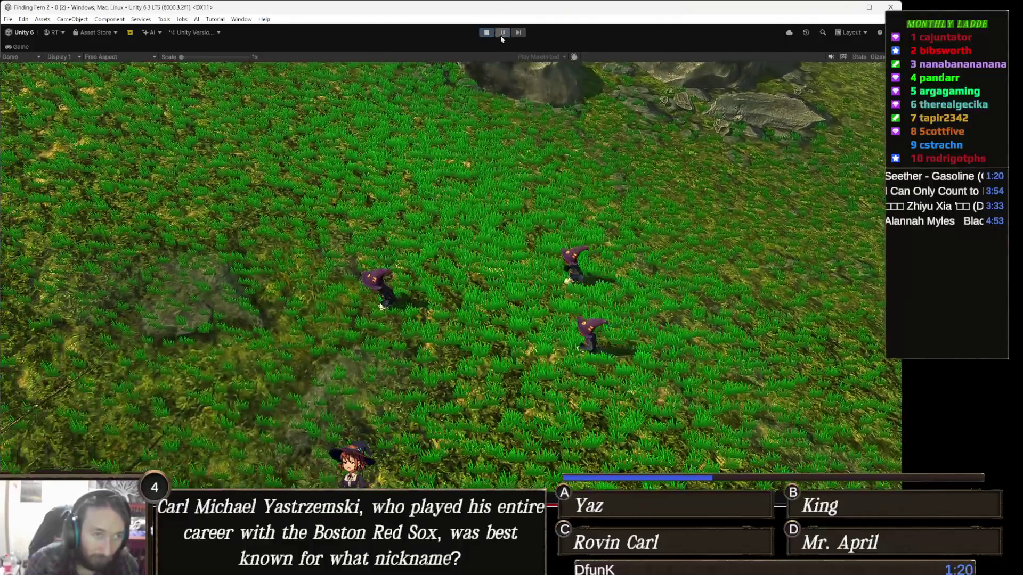
pyautogui.click(487, 32)
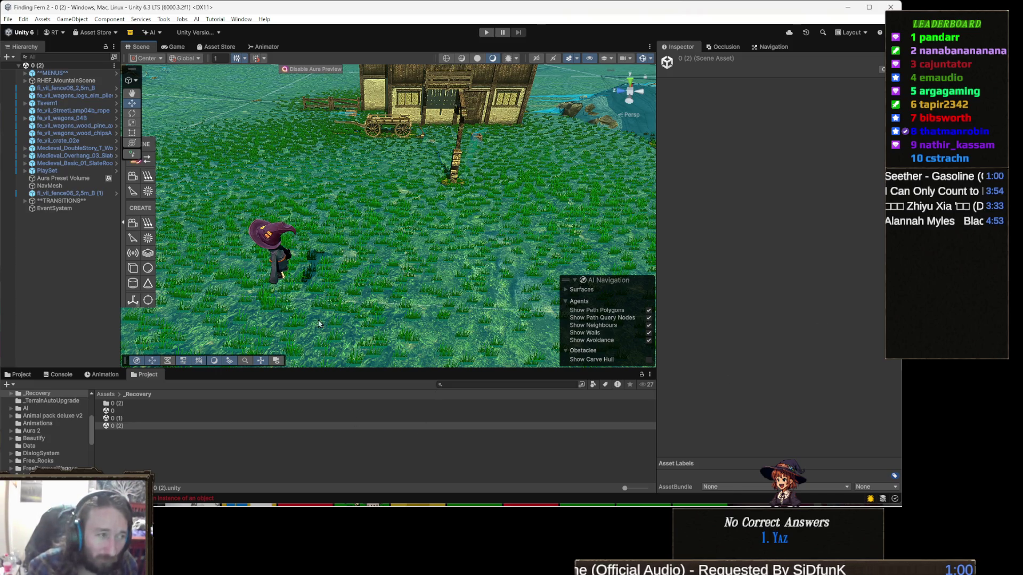
pyautogui.rightClick(55, 249)
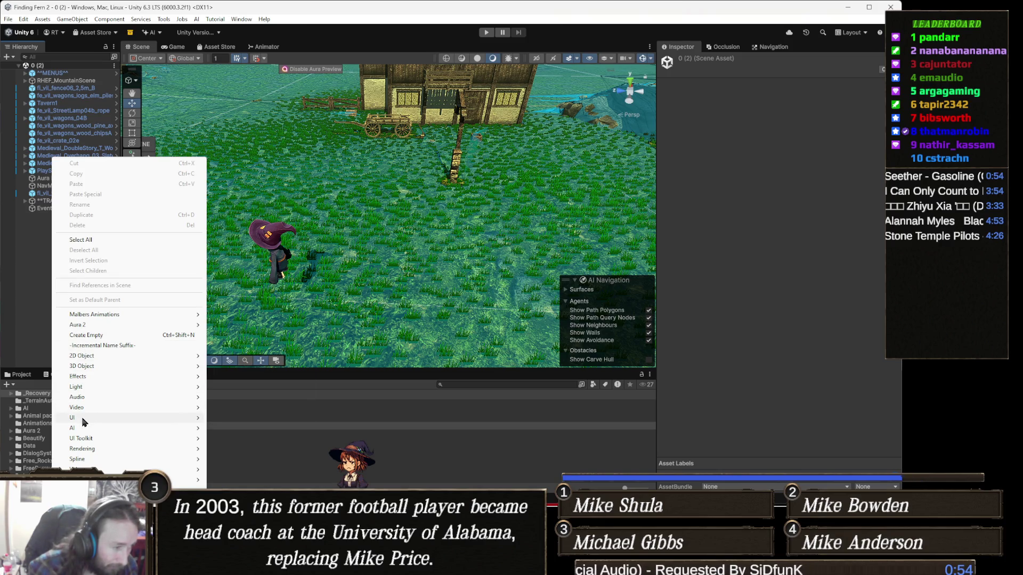
# Add a UI Canvas from the Hierarchy context menu and name it Dialog
pyautogui.moveTo(83, 418)
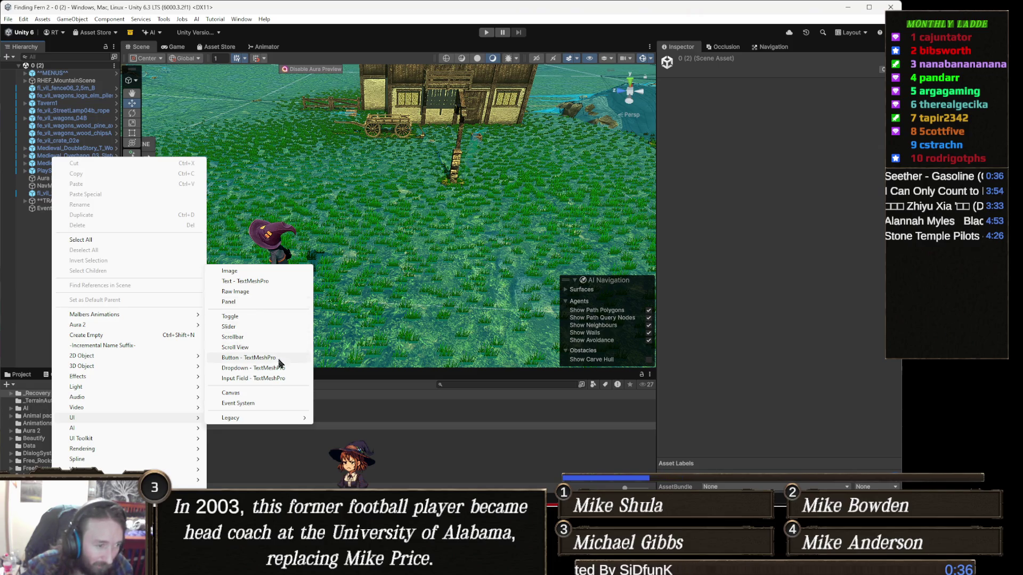
pyautogui.click(260, 395)
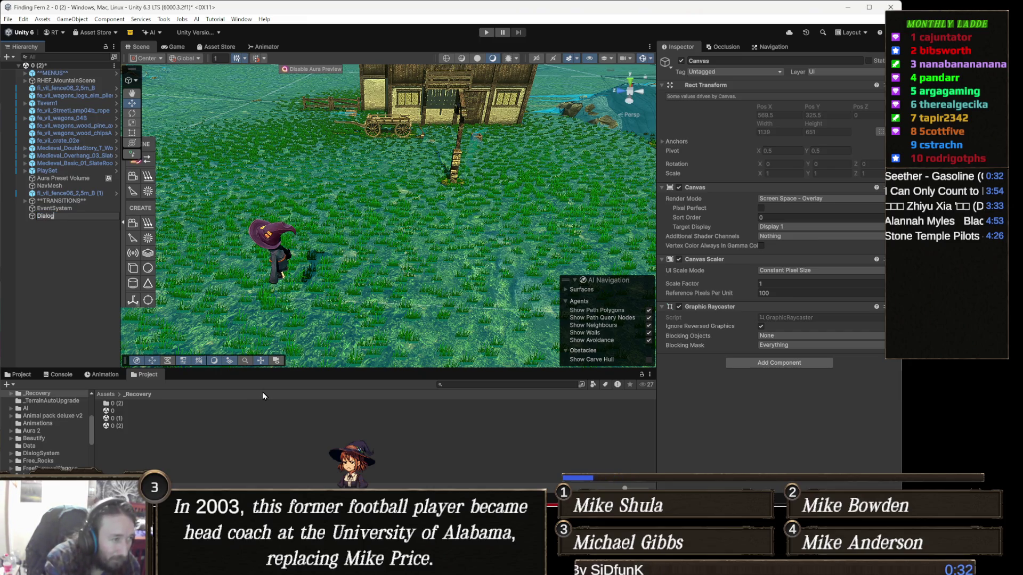
pyautogui.press('Return')
pyautogui.hotkey('ctrl', 'shift', 'c')
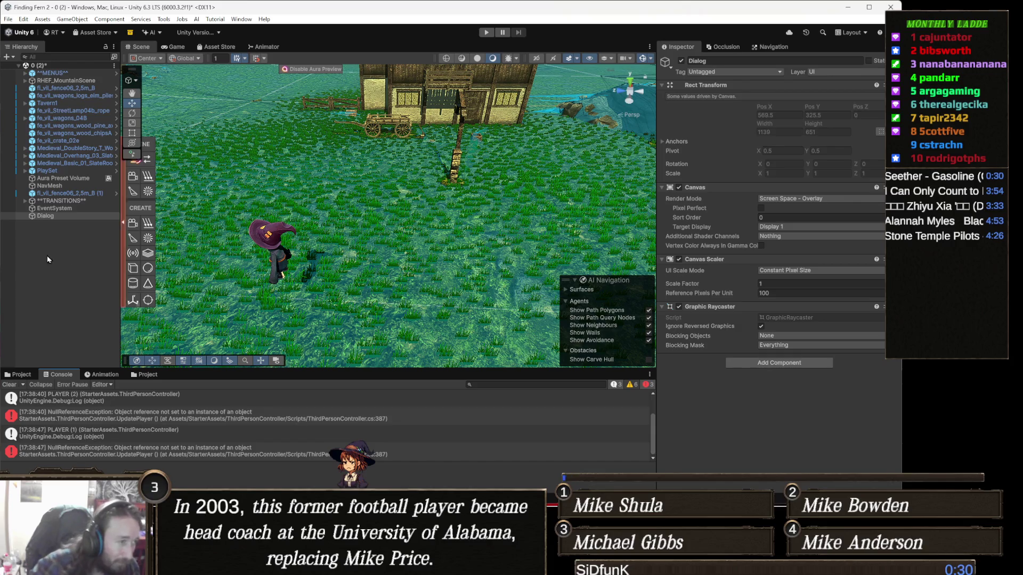
pyautogui.click(66, 219)
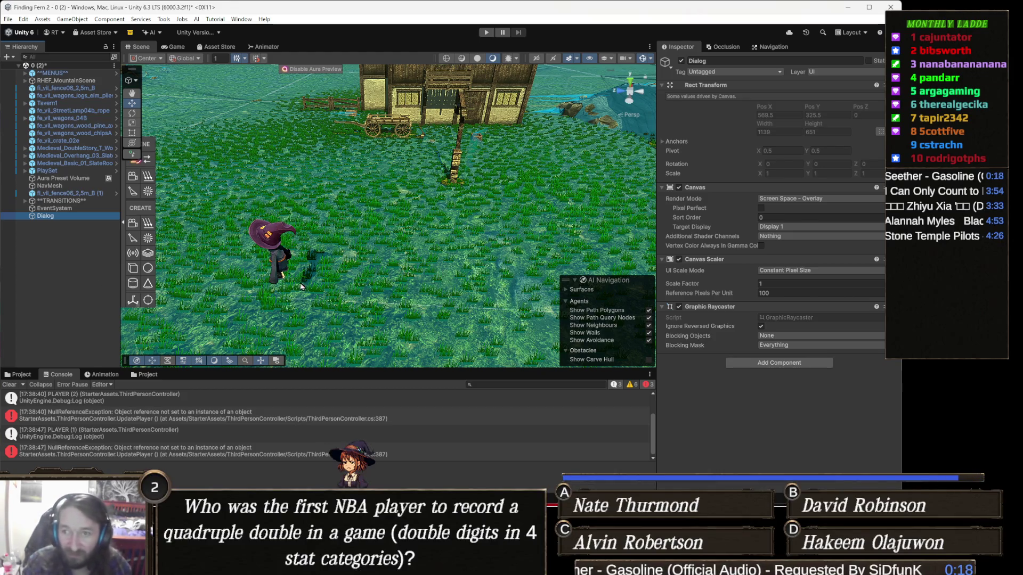
pyautogui.moveTo(379, 245)
pyautogui.mouseDown()
pyautogui.moveTo(295, 189)
pyautogui.moveTo(500, 206)
pyautogui.moveTo(461, 235)
pyautogui.moveTo(455, 212)
pyautogui.moveTo(536, 216)
pyautogui.moveTo(514, 224)
pyautogui.mouseUp()
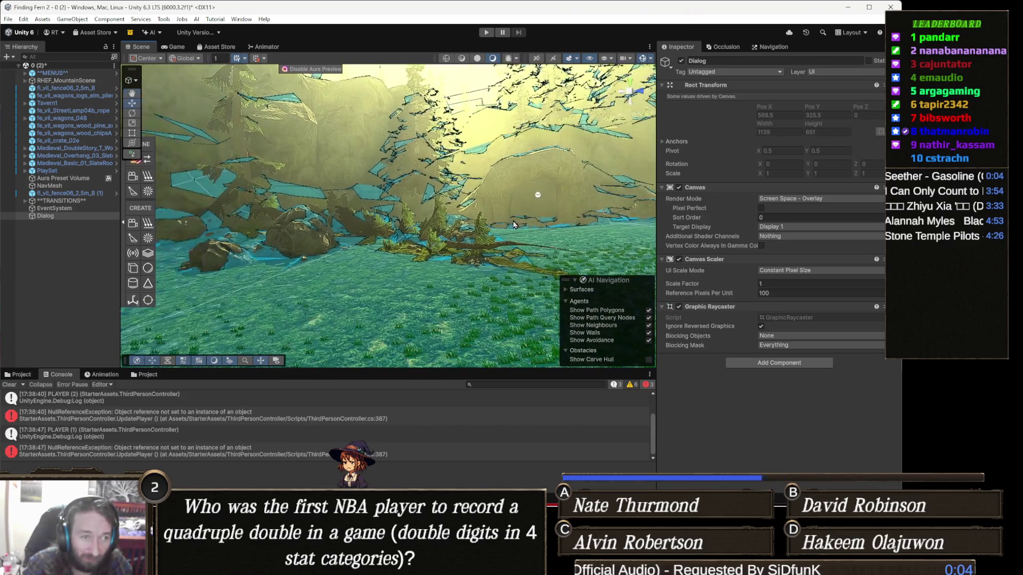
pyautogui.moveTo(400, 234)
pyautogui.mouseDown()
pyautogui.moveTo(376, 221)
pyautogui.moveTo(420, 230)
pyautogui.moveTo(356, 291)
pyautogui.mouseUp()
pyautogui.scroll(-4, 425, 235)
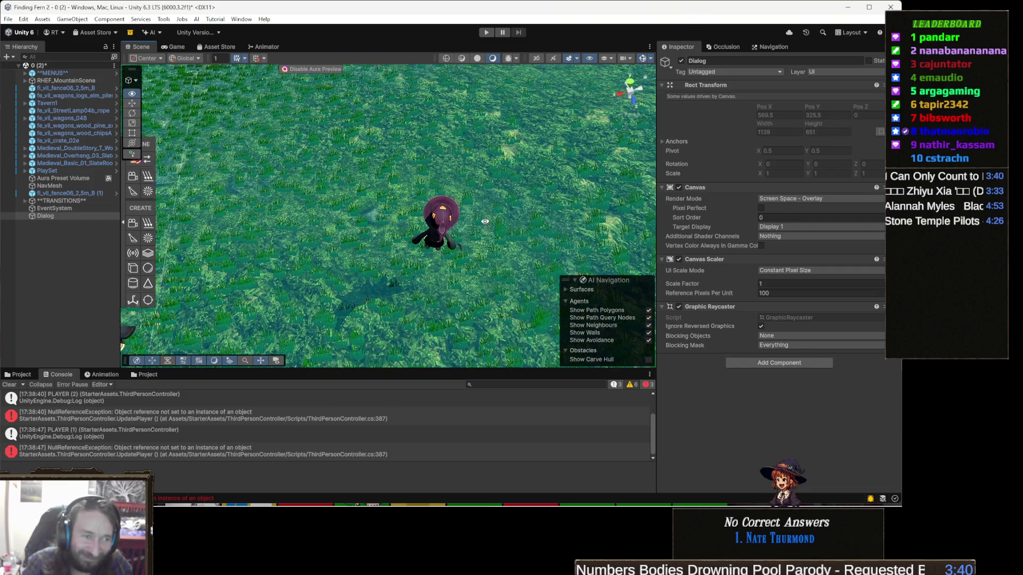
pyautogui.moveTo(327, 497)
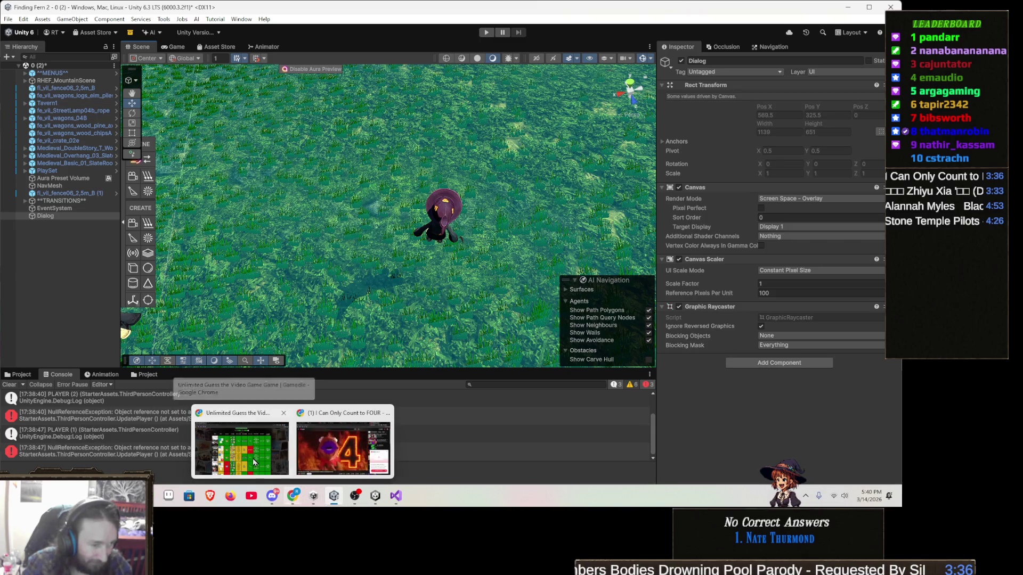
# Bring the browser forward and scroll the LUMA - PROPS artwork page to the video player
pyautogui.click(245, 443)
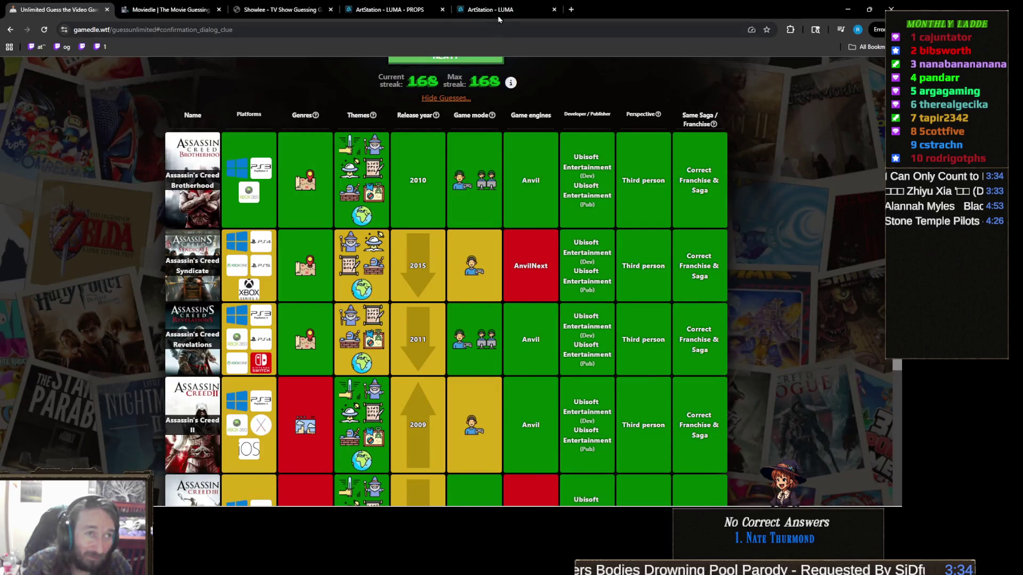
pyautogui.click(512, 10)
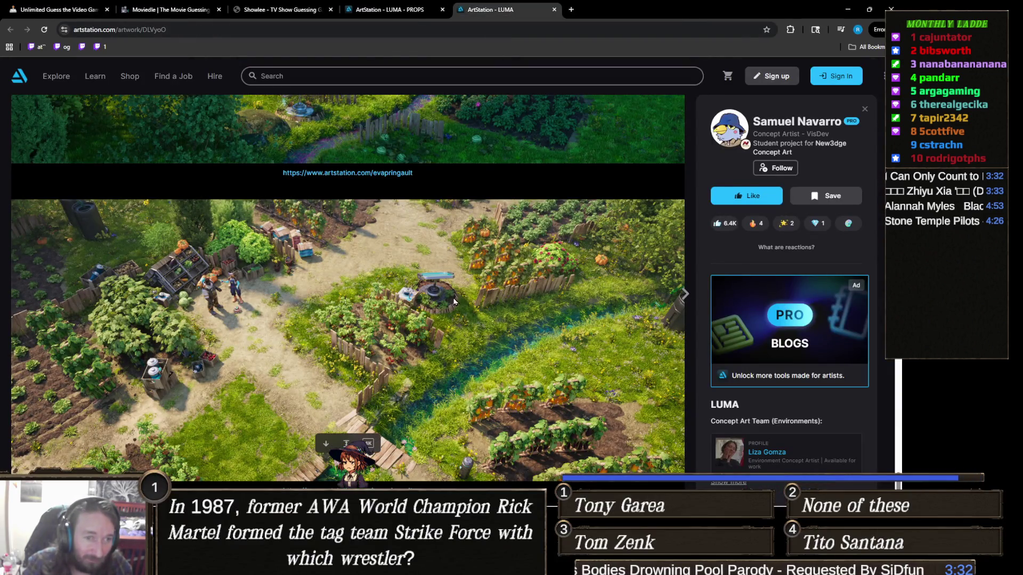
pyautogui.scroll(3, 490, 295)
pyautogui.scroll(-3, 490, 295)
pyautogui.scroll(5, 490, 296)
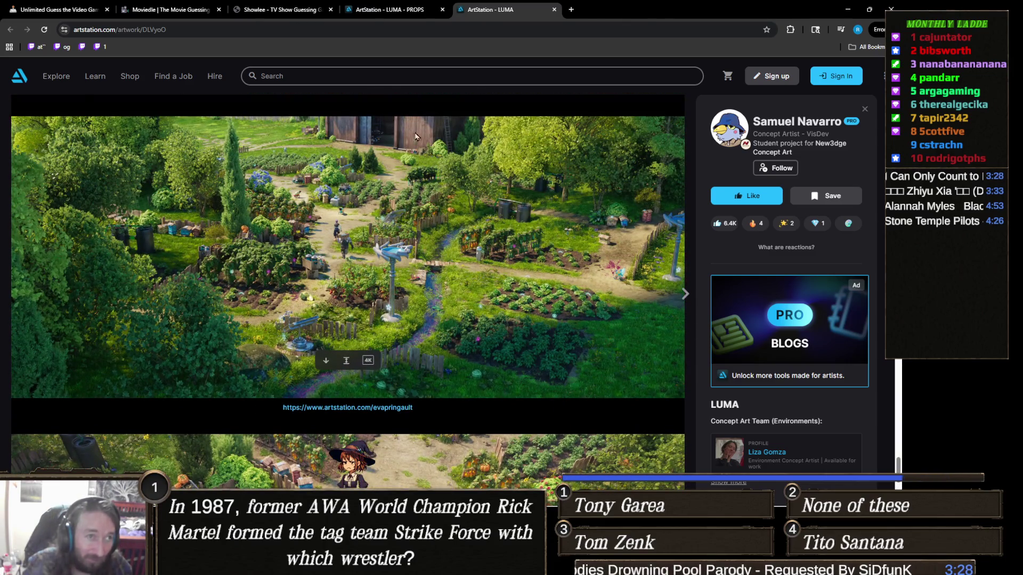
pyautogui.click(401, 17)
pyautogui.scroll(-10, 496, 263)
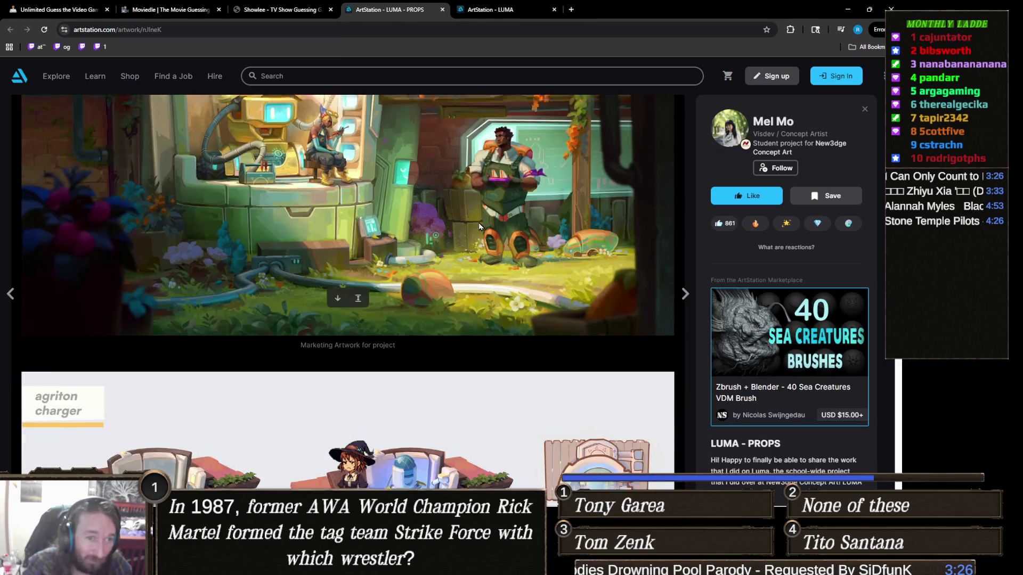
pyautogui.scroll(-15, 496, 263)
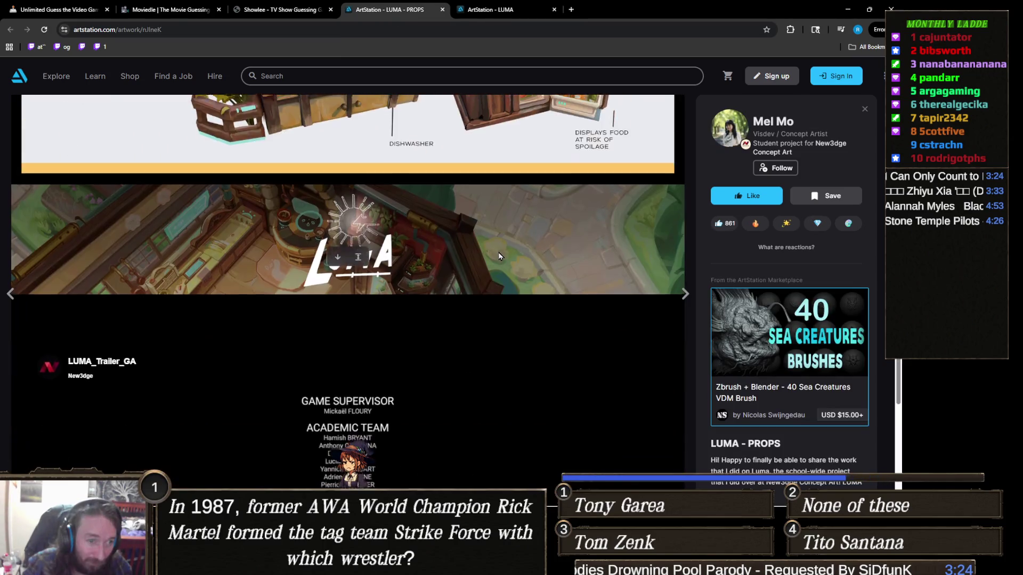
pyautogui.scroll(-5, 498, 256)
pyautogui.scroll(5, 498, 256)
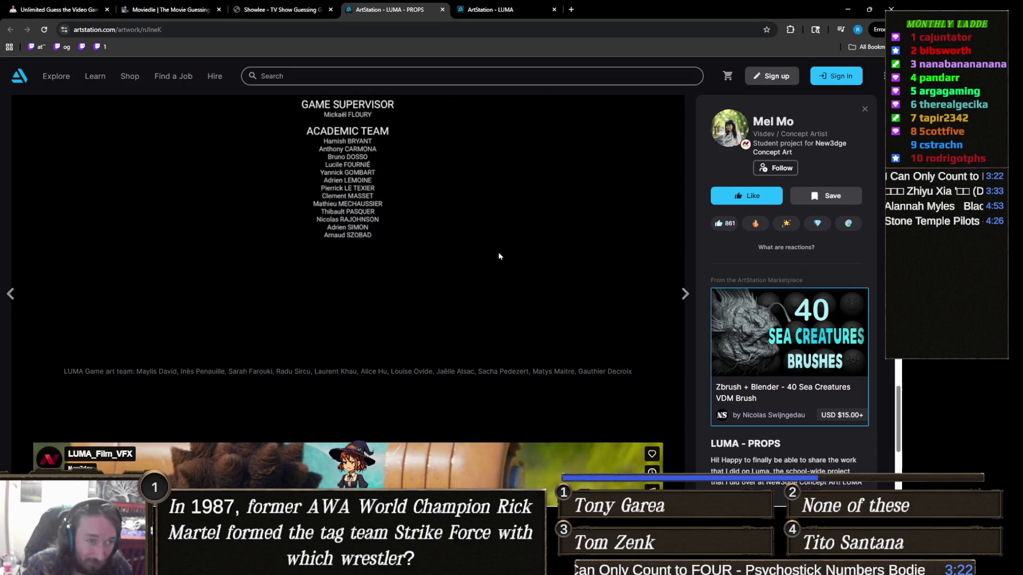
pyautogui.scroll(-4, 498, 256)
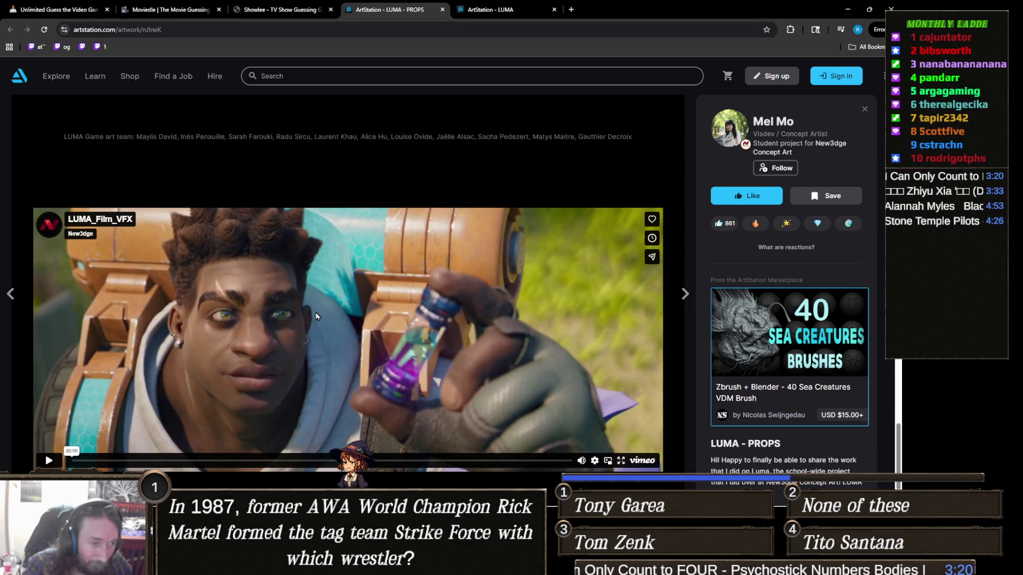
# Play the LUMA trailer with its sound muted and switch it to full screen
pyautogui.click(320, 317)
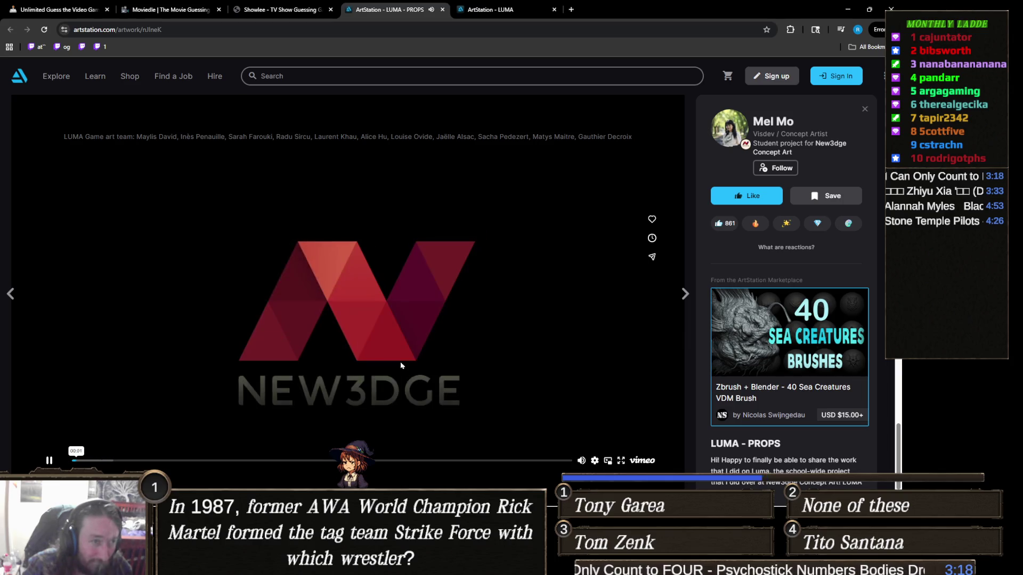
pyautogui.scroll(-1, 473, 382)
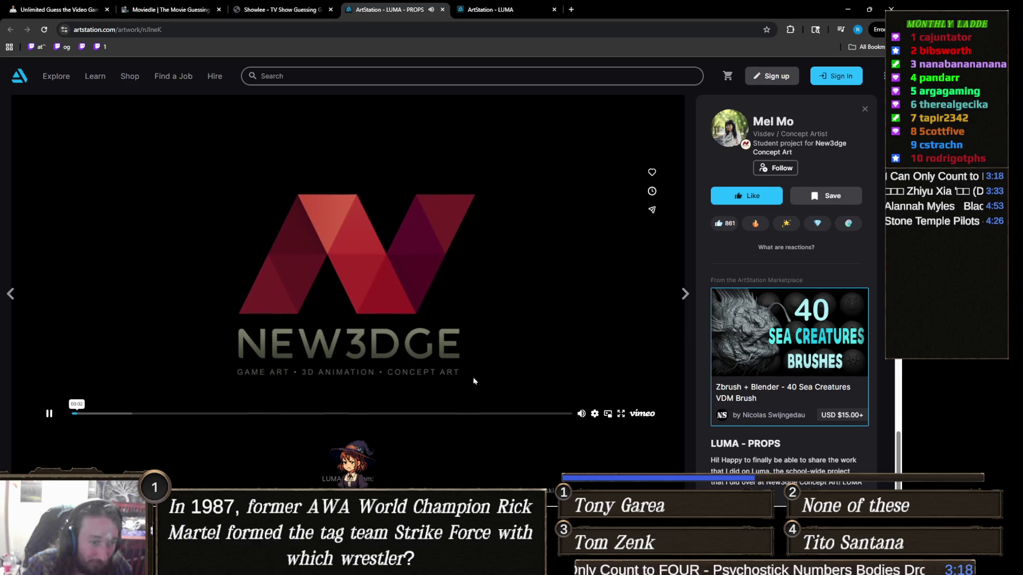
pyautogui.click(582, 414)
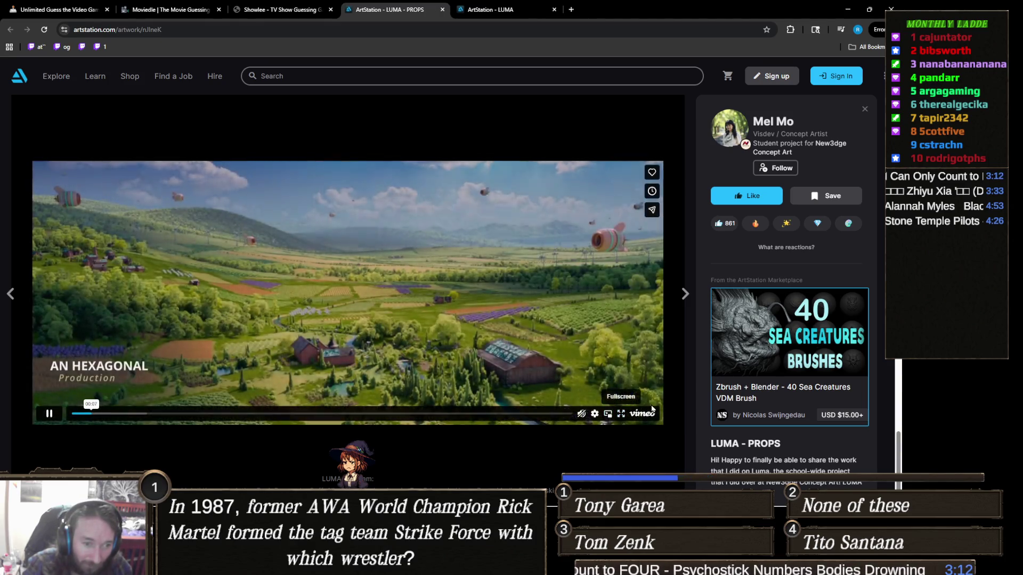
pyautogui.click(621, 414)
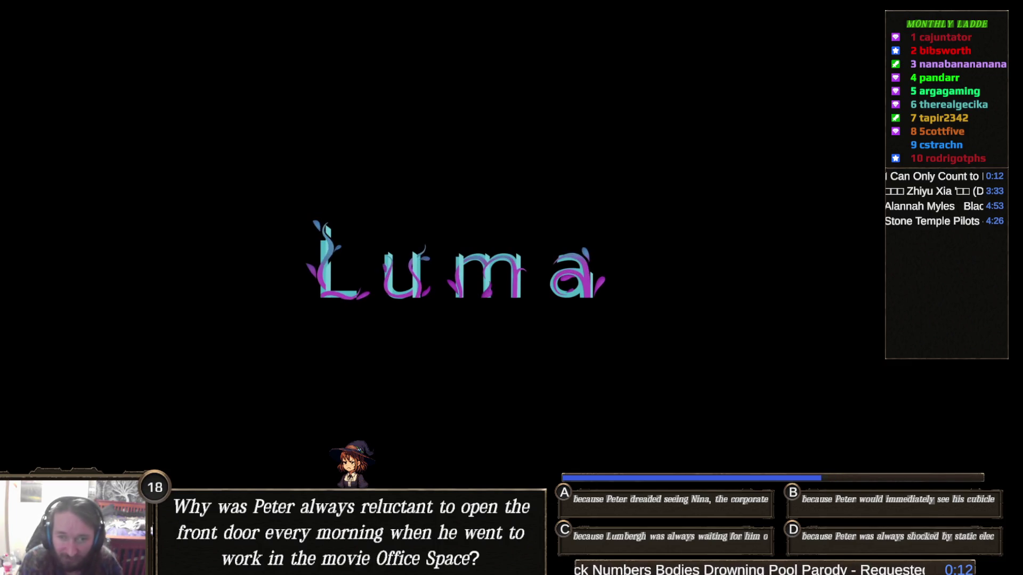
# Leave full-screen playback once the LUMA trailer reaches its end credits
pyautogui.press('Escape')
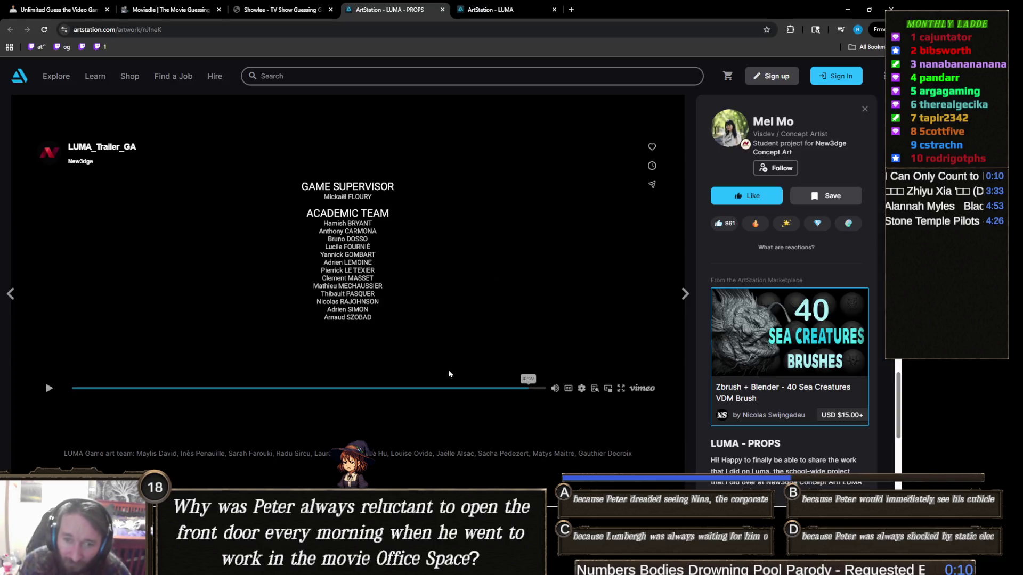
# Close the accidentally opened YouTube trailer and scroll through the LUMA village environment images
pyautogui.scroll(4, 421, 304)
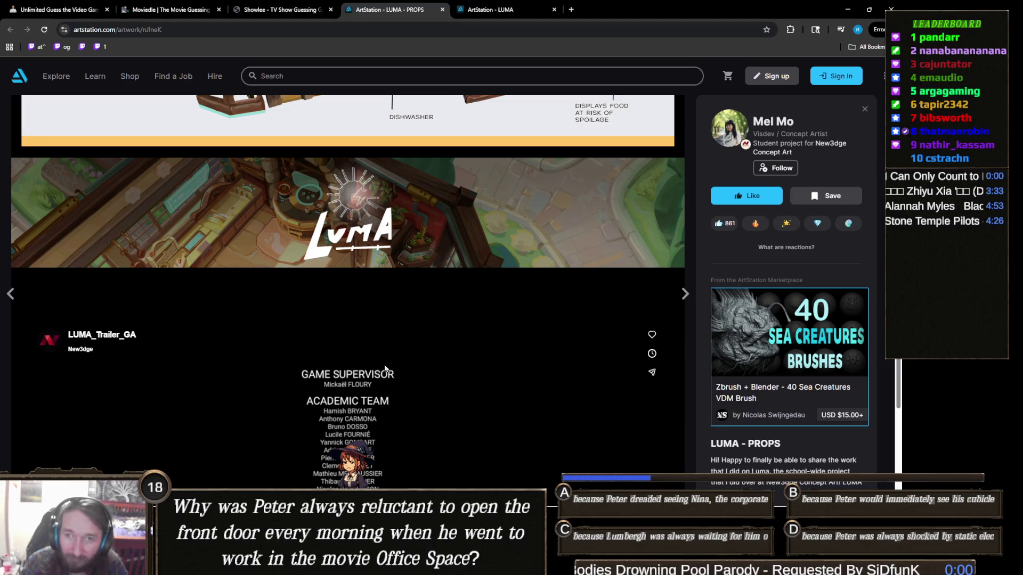
pyautogui.click(440, 304)
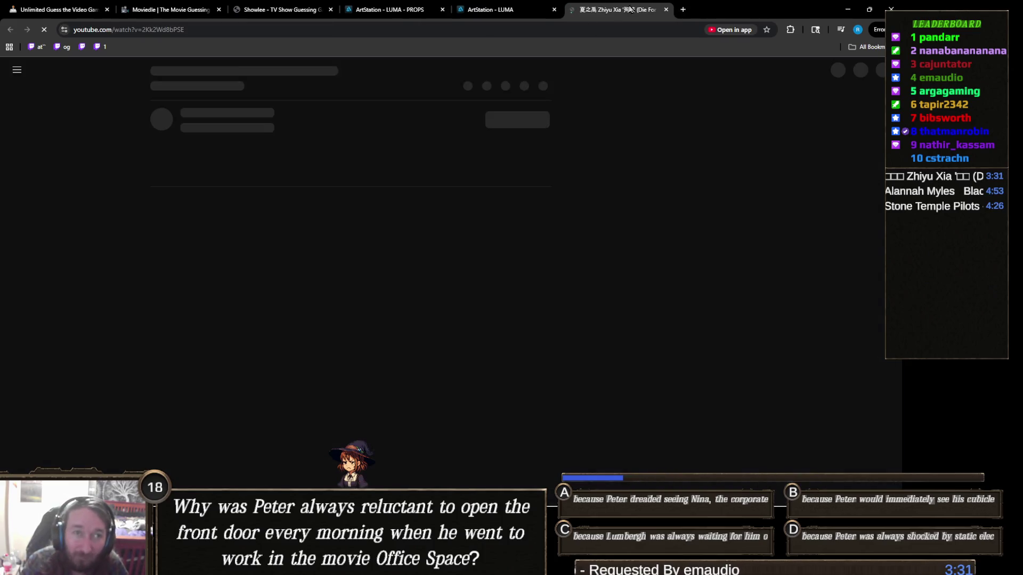
pyautogui.hotkey('ctrl', 'w')
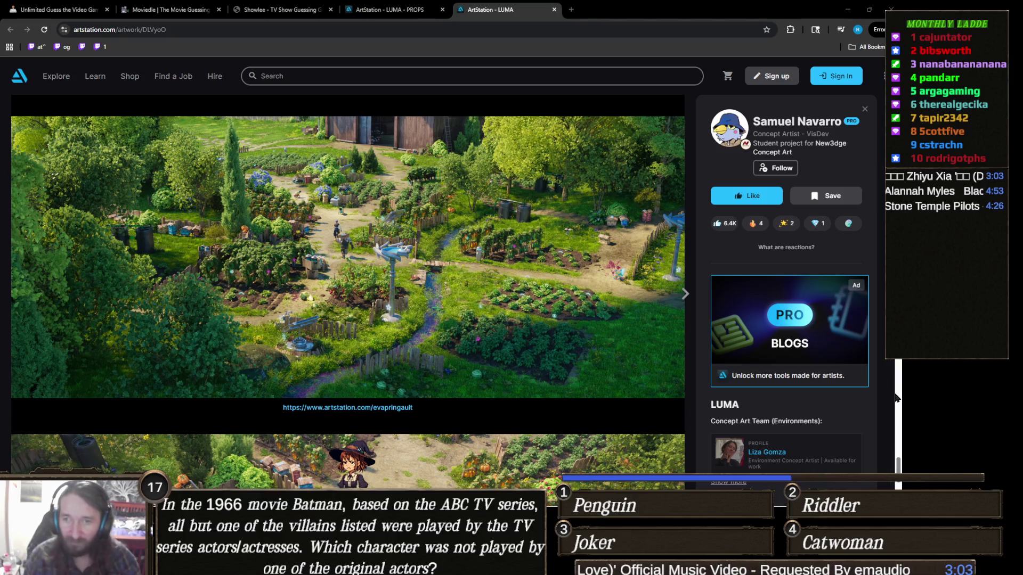
pyautogui.scroll(-4, 522, 355)
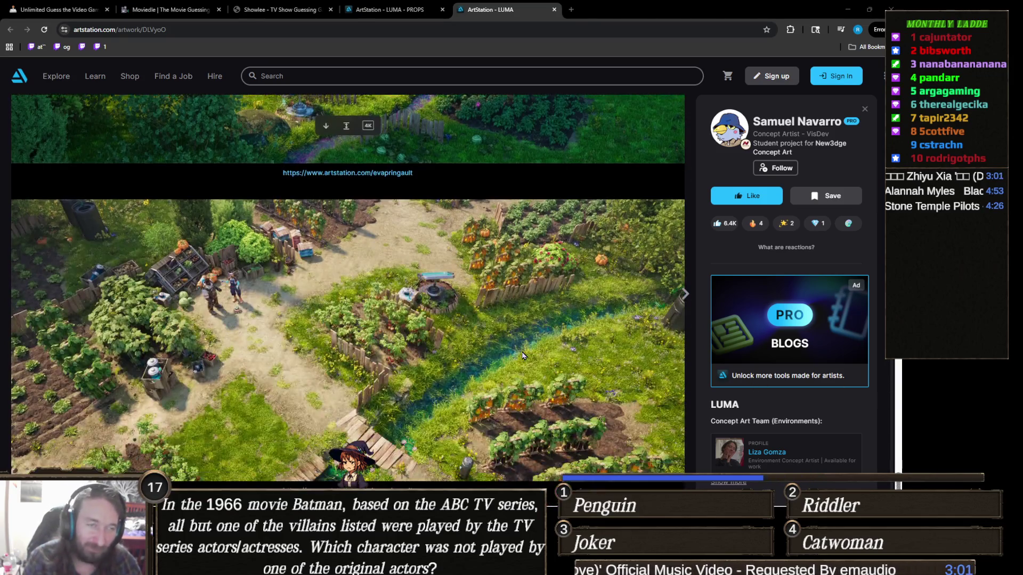
# Hide the previous guesses under the Assassin's Creed Brotherhood answer in Gamedle
pyautogui.hotkey('ctrl', '1')
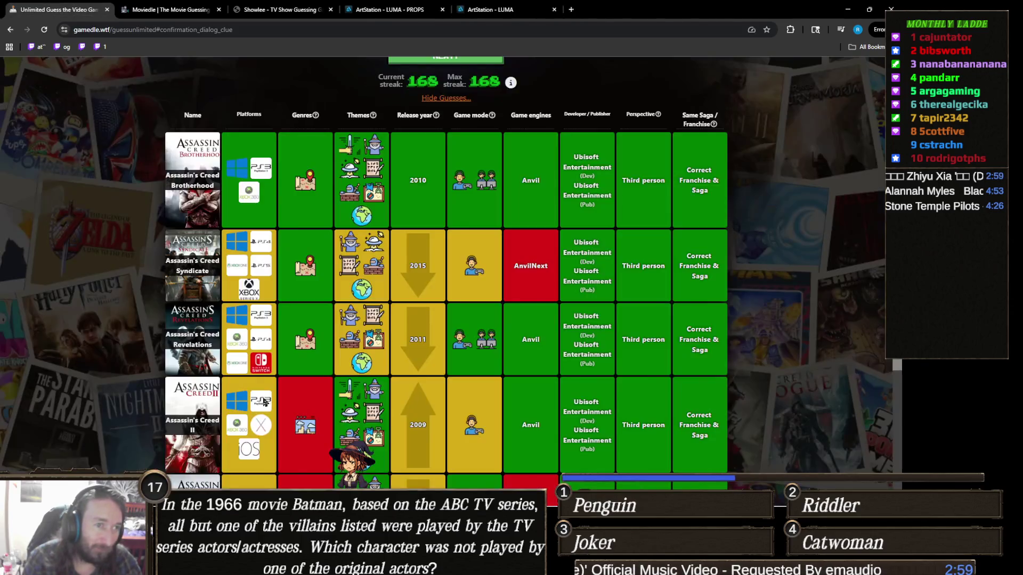
pyautogui.scroll(3, 461, 397)
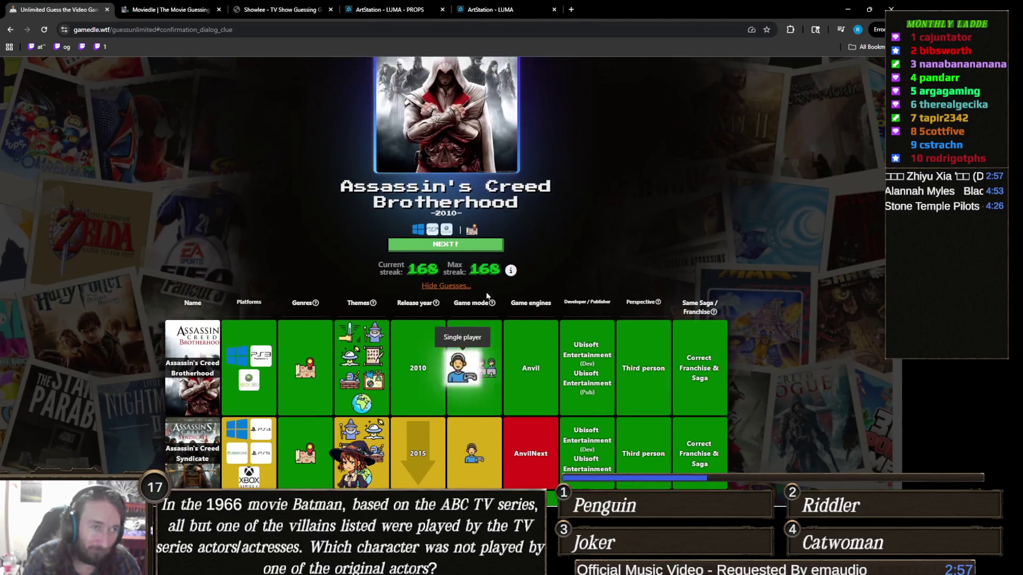
pyautogui.click(456, 285)
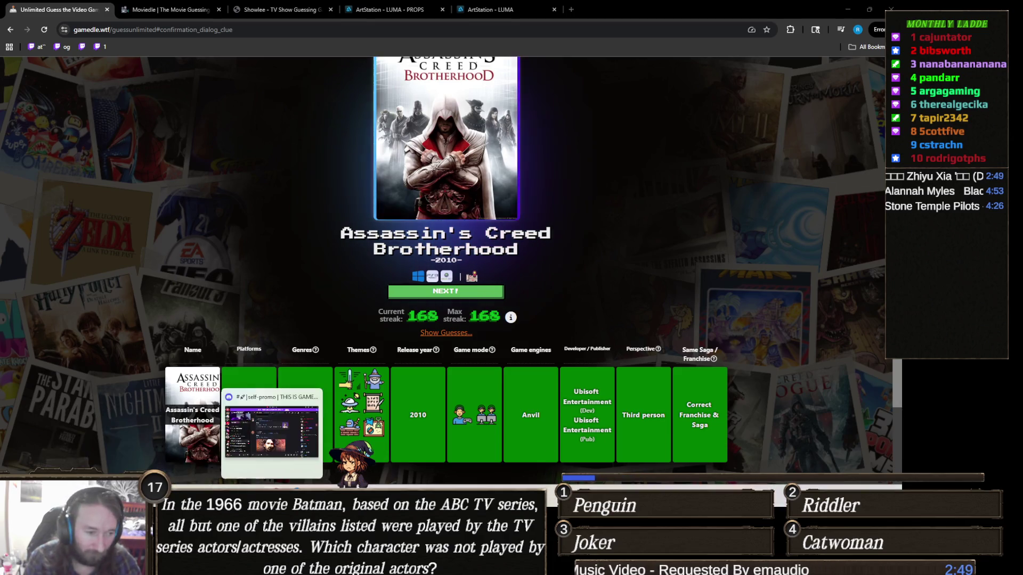
# Bring the Unity editor back in front of the browser from the taskbar
pyautogui.moveTo(334, 565)
pyautogui.moveTo(347, 502)
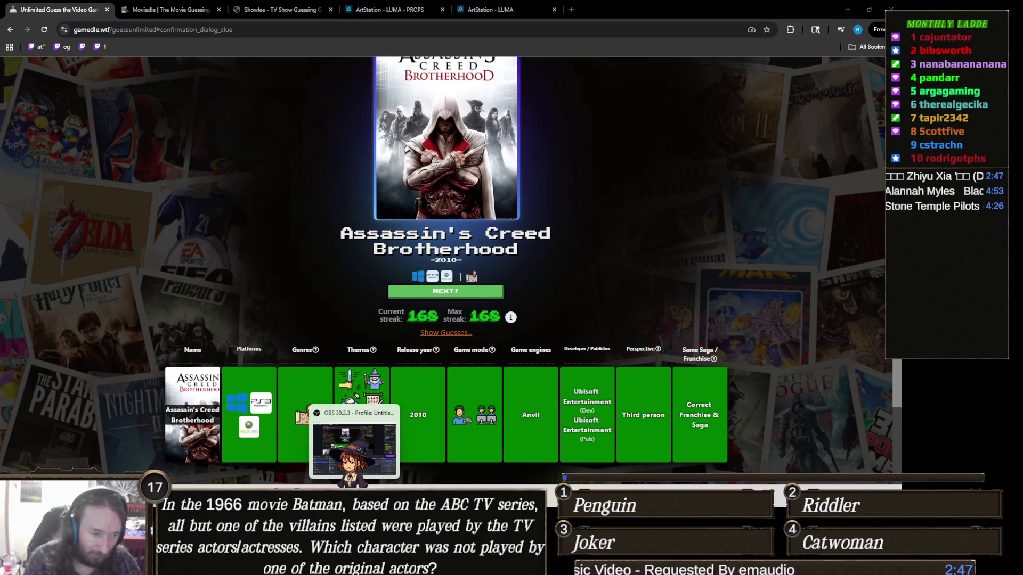
pyautogui.click(334, 496)
pyautogui.moveTo(396, 496)
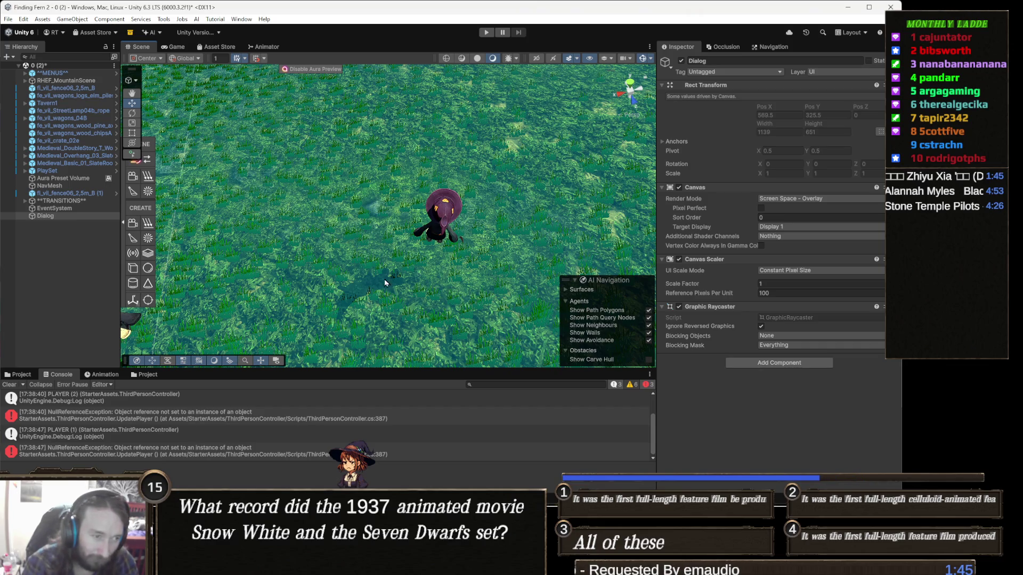
# Frame the Dialog canvas in the Scene view and switch to flat 2D mode
pyautogui.moveTo(388, 266); pyautogui.dragTo(373, 215)
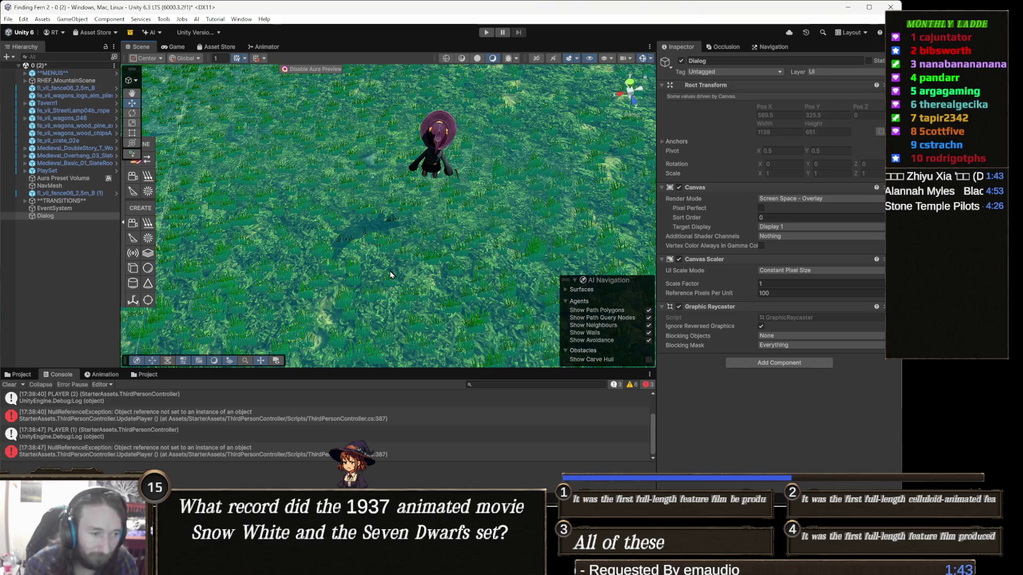
pyautogui.doubleClick(73, 216)
pyautogui.scroll(5, 407, 256)
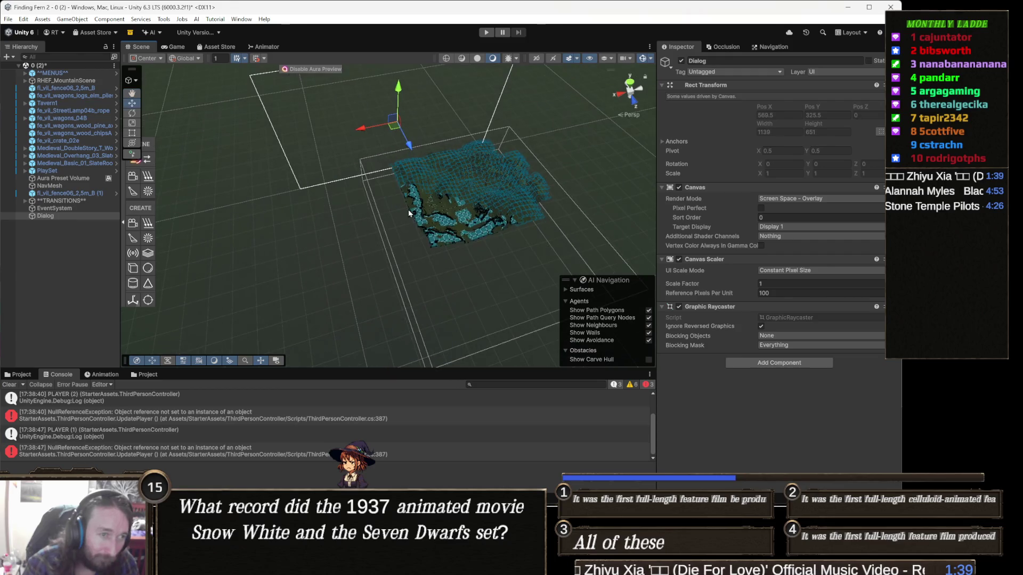
pyautogui.press('2')
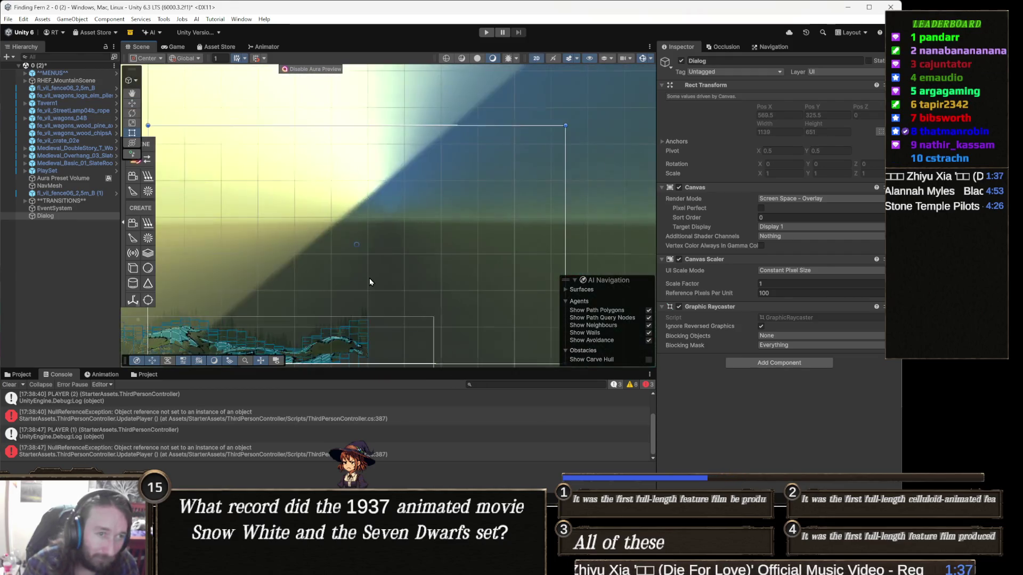
pyautogui.scroll(-3, 421, 235)
pyautogui.moveTo(479, 226)
pyautogui.mouseDown()
pyautogui.moveTo(711, 240)
pyautogui.moveTo(402, 231)
pyautogui.mouseUp()
pyautogui.scroll(4, 405, 235)
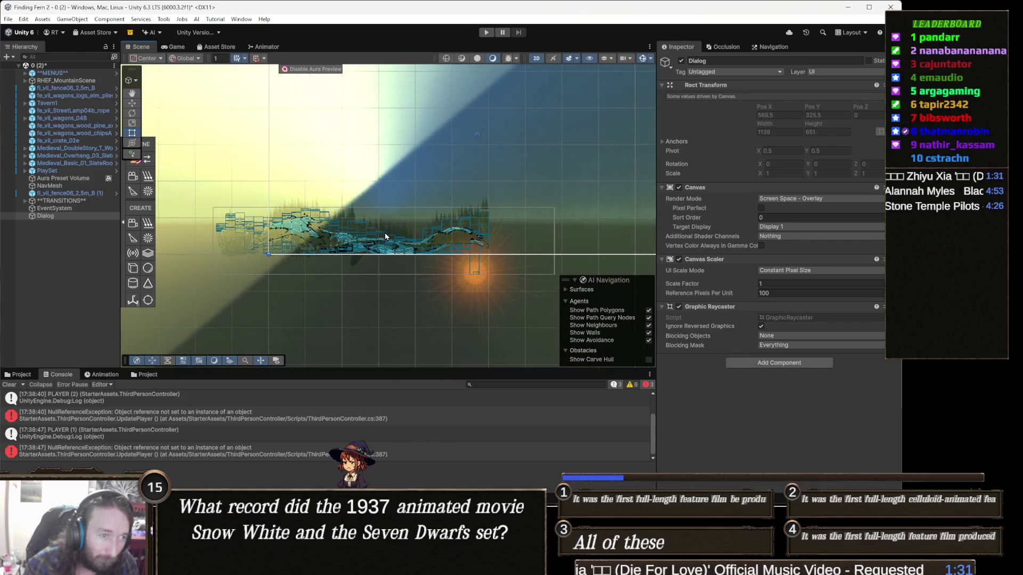
pyautogui.scroll(3, 410, 240)
pyautogui.moveTo(410, 240); pyautogui.dragTo(367, 291)
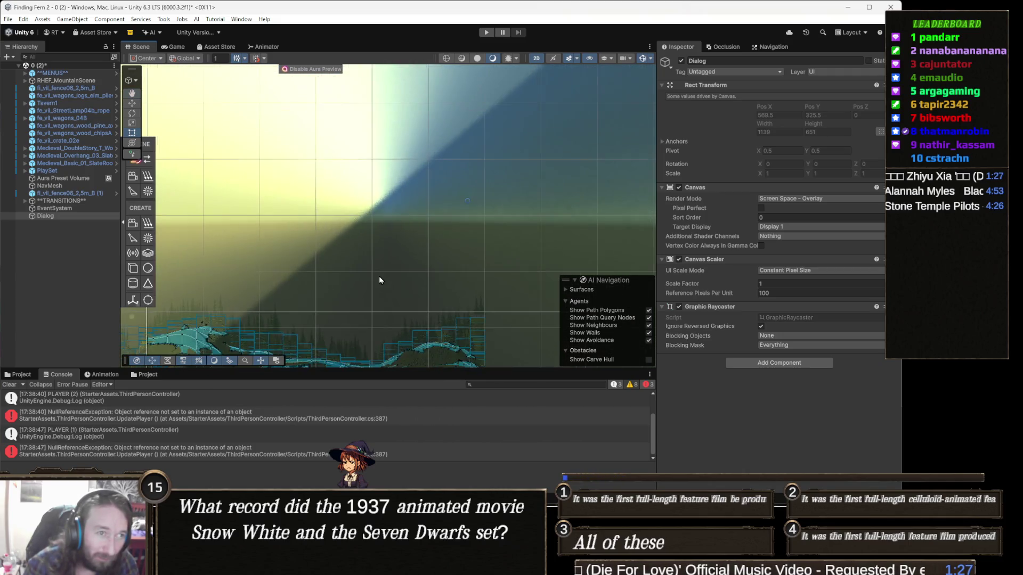
pyautogui.scroll(-3, 379, 276)
# Show the canvas rect handles, turn off skybox and fog, and enter play mode
pyautogui.press('t')
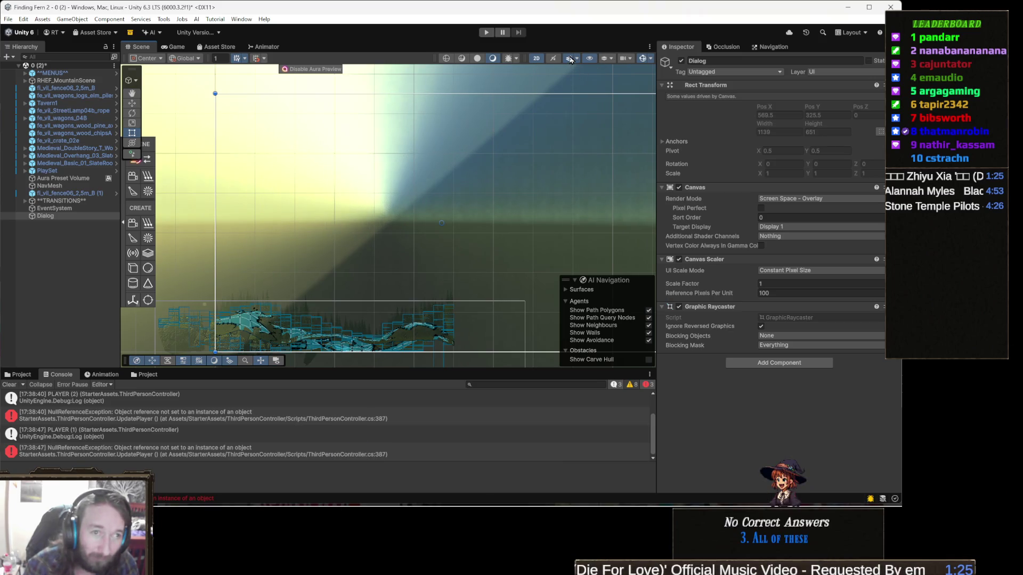
pyautogui.click(569, 58)
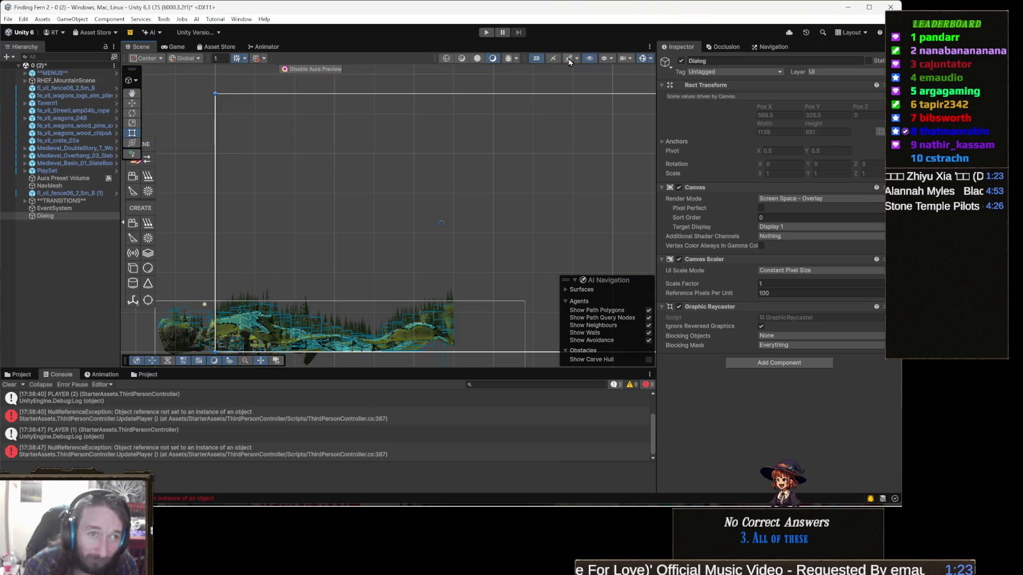
pyautogui.moveTo(364, 203)
pyautogui.mouseDown()
pyautogui.moveTo(356, 184)
pyautogui.moveTo(323, 177)
pyautogui.mouseUp()
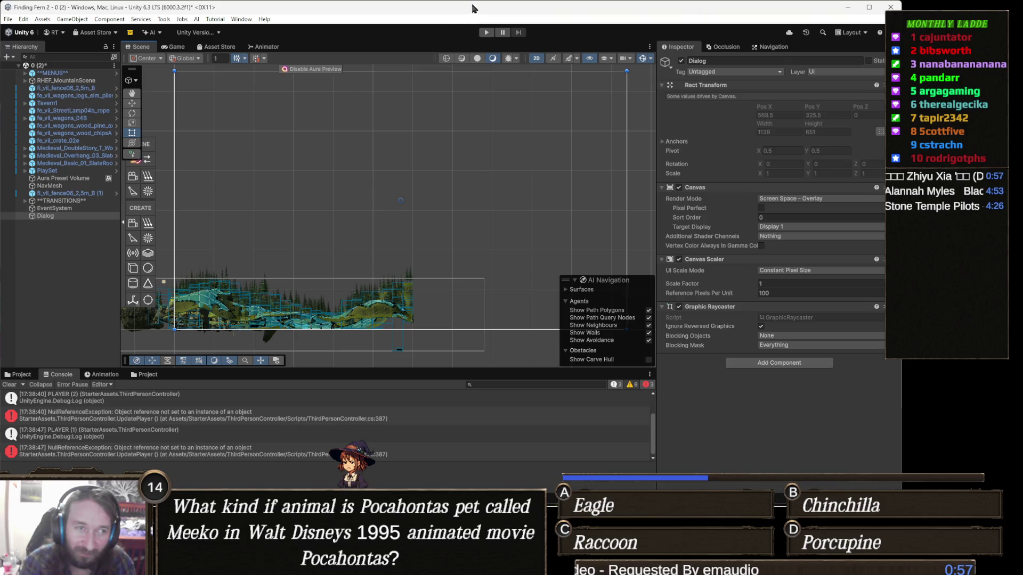
pyautogui.click(484, 32)
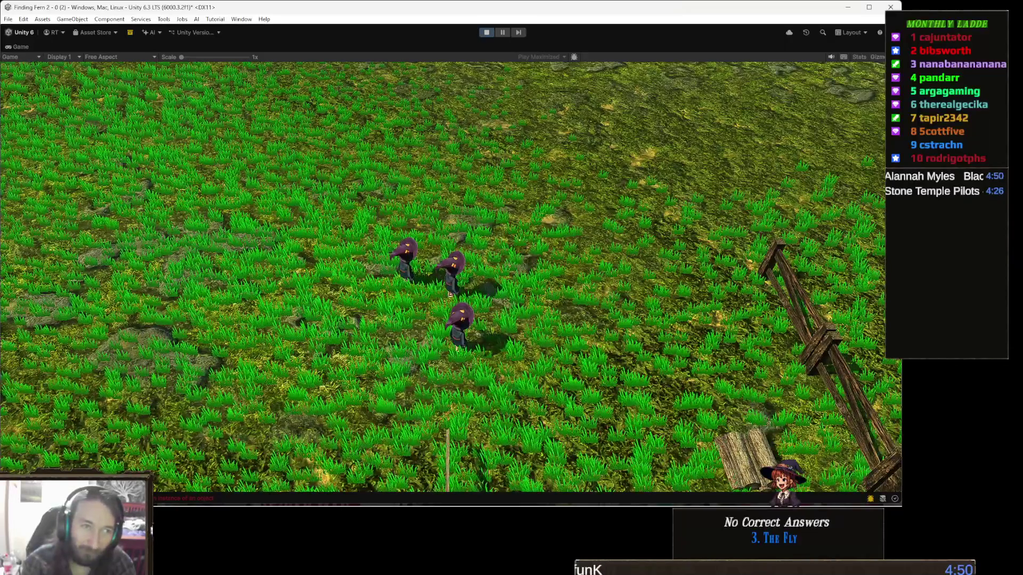
pyautogui.press('Escape')
pyautogui.press('Escape')
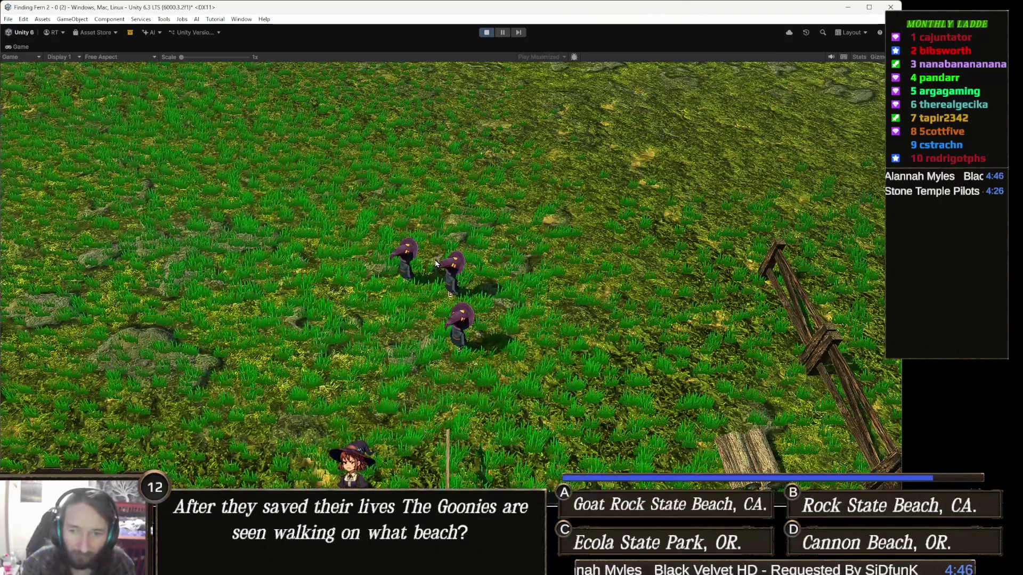
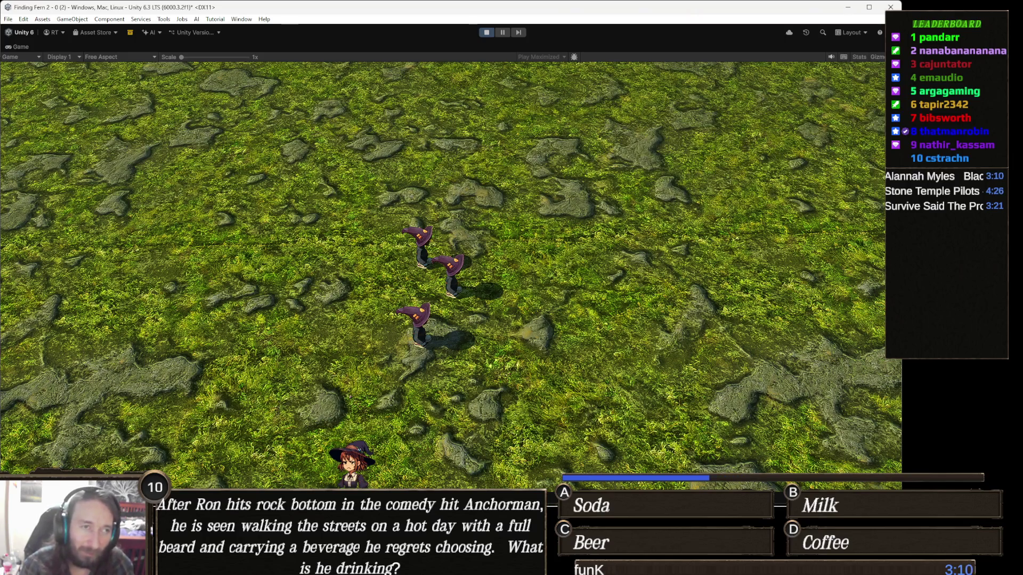
# Pause the running Finding Fern 2 game with Escape to bring up the PAUSED menu
pyautogui.press('Escape')
# Exit Play mode, switch the Scene view to 3D and orbit in close to the terrain
pyautogui.click(491, 33)
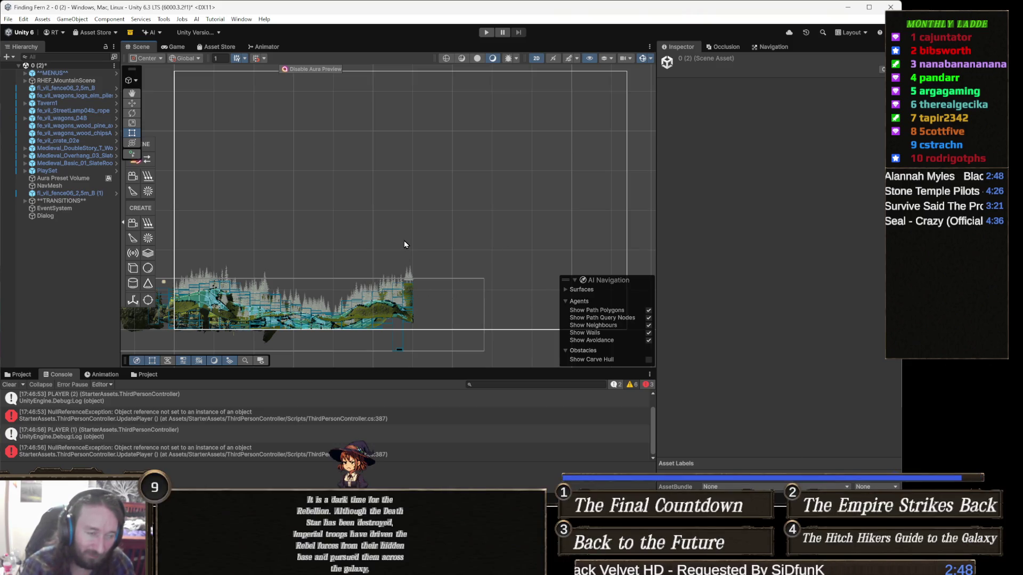
pyautogui.scroll(5, 413, 250)
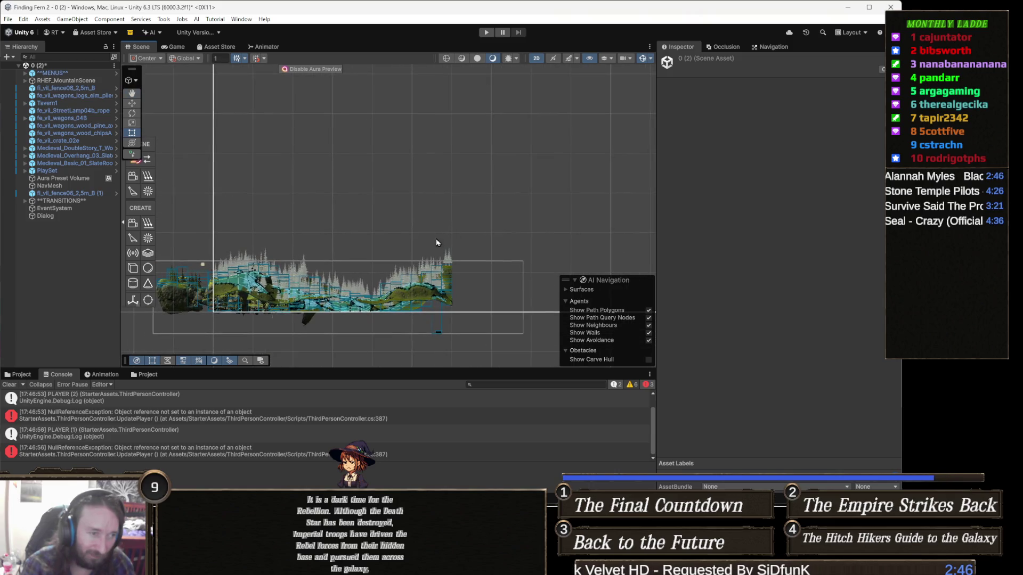
pyautogui.press('2')
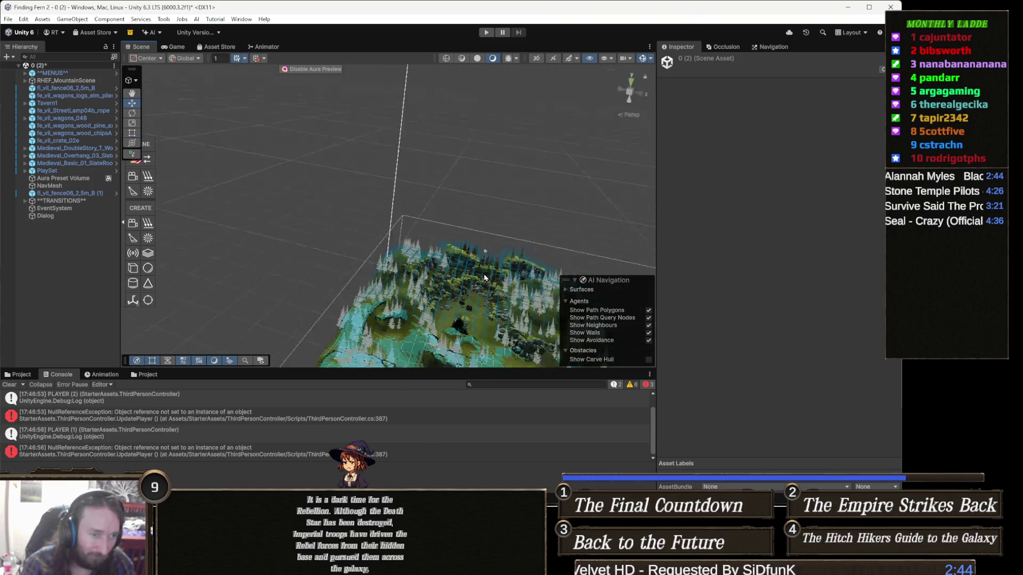
pyautogui.scroll(6, 456, 271)
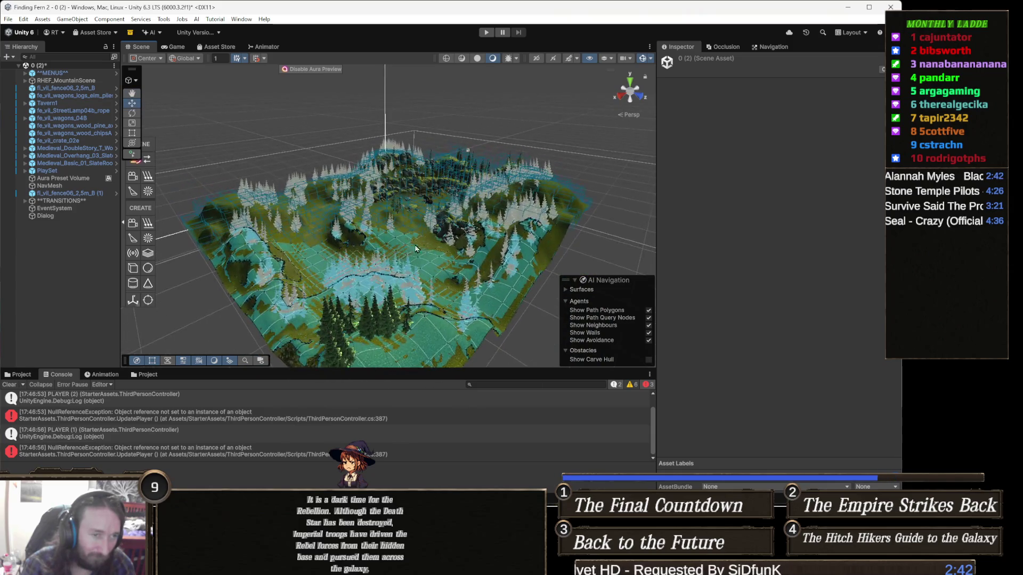
pyautogui.scroll(3, 373, 287)
pyautogui.moveTo(414, 294)
pyautogui.mouseDown()
pyautogui.moveTo(395, 280)
pyautogui.moveTo(440, 303)
pyautogui.moveTo(450, 270)
pyautogui.moveTo(436, 326)
pyautogui.mouseUp()
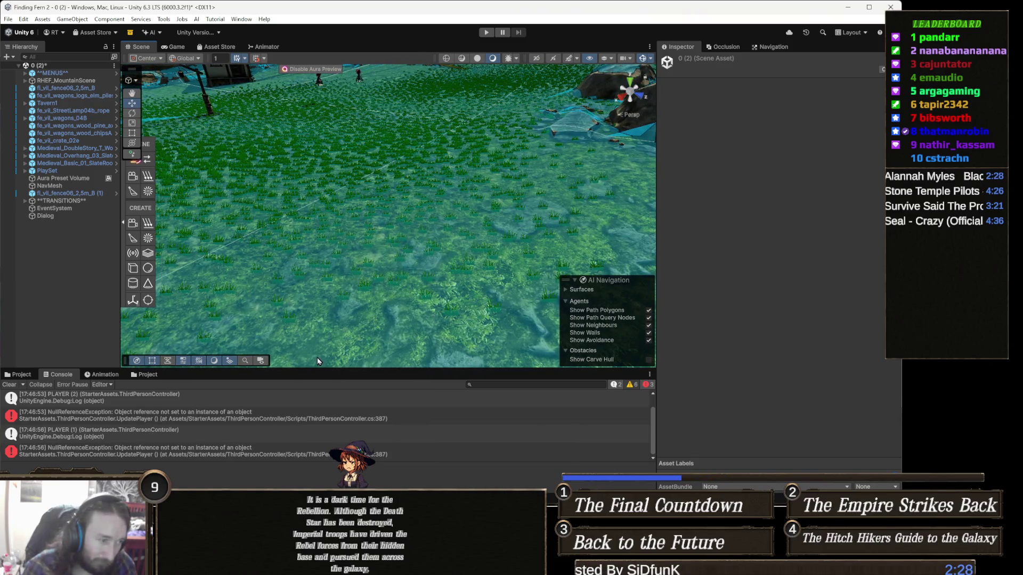
# Replace the Console in the bottom panel with the Project browser
pyautogui.click(159, 376)
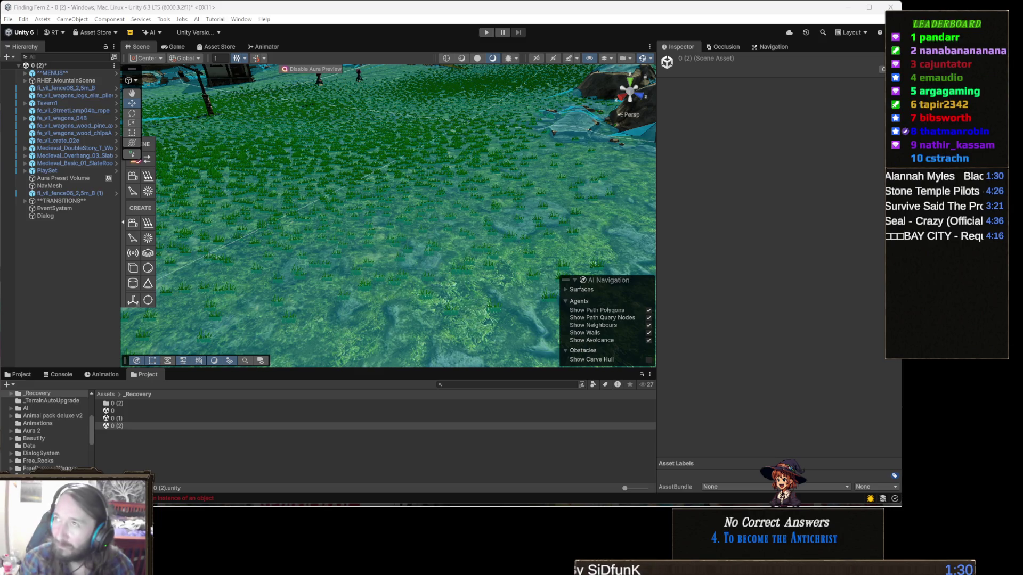
# Move the Mixamo Chrome window over Unity and maximize it
pyautogui.moveTo(900, 6)
pyautogui.mouseDown()
pyautogui.moveTo(397, 6)
pyautogui.moveTo(529, 33)
pyautogui.mouseUp()
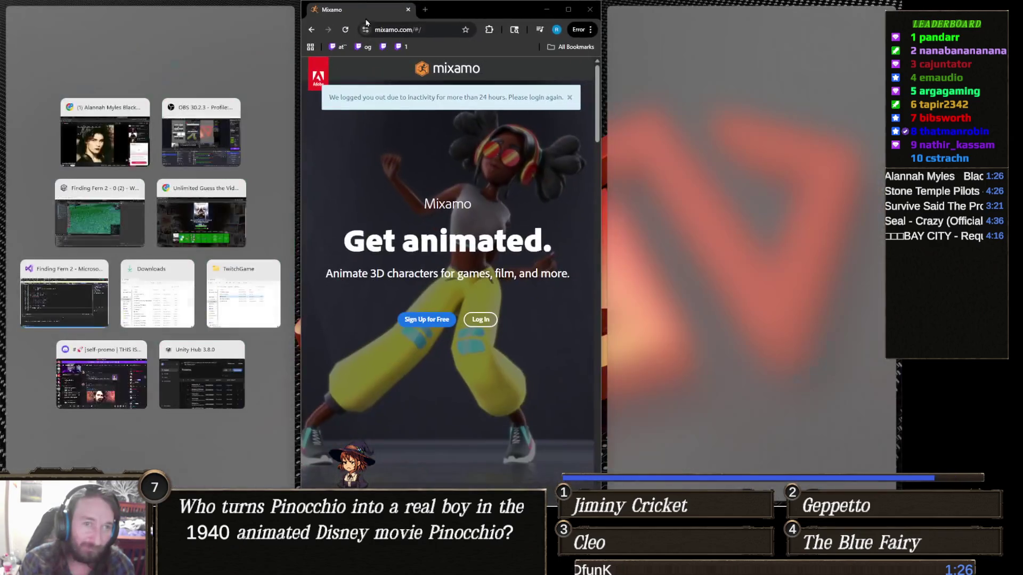
pyautogui.click(581, 8)
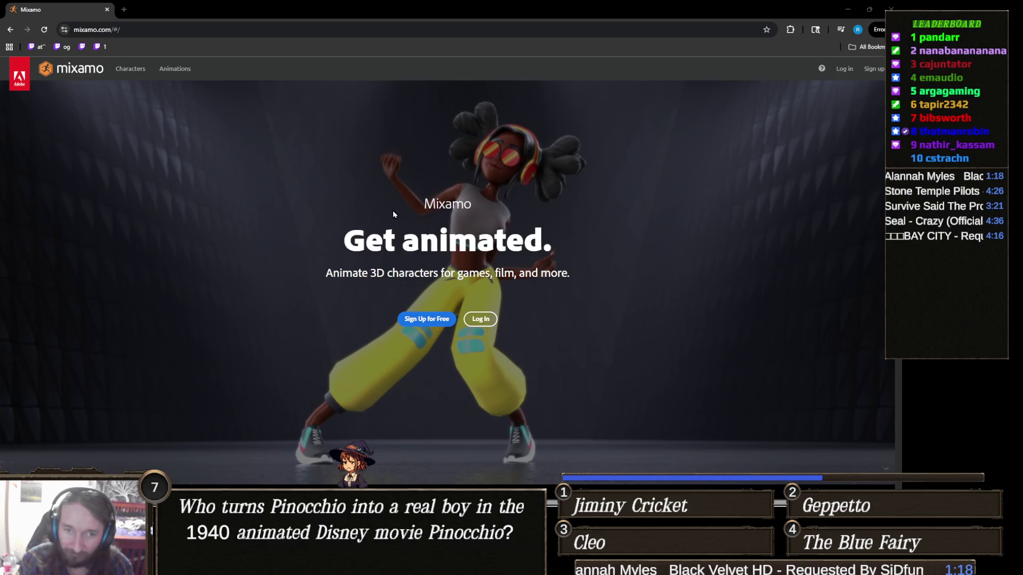
# Log in to Mixamo using Continue with Google and the chosen Google account
pyautogui.click(847, 72)
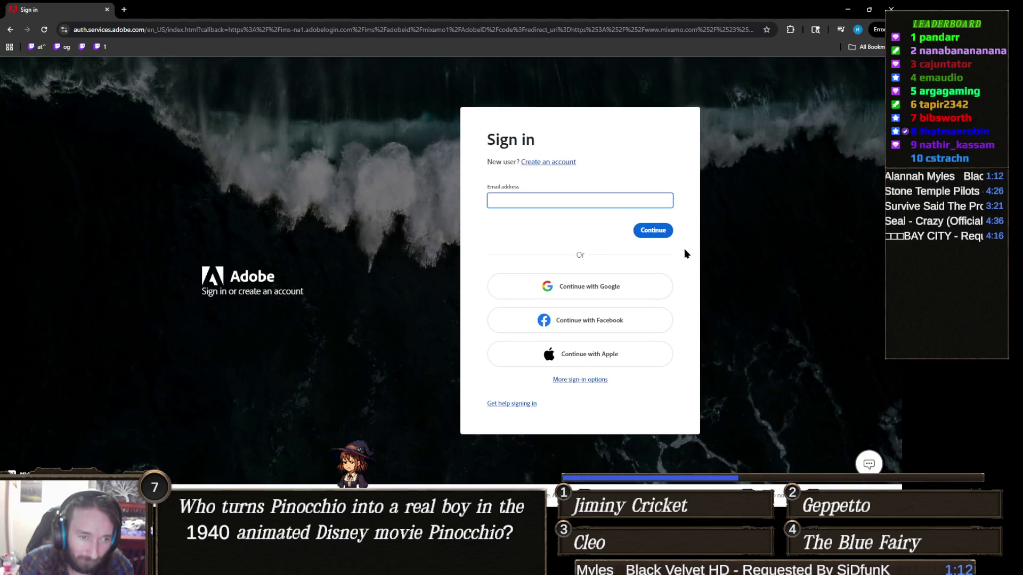
pyautogui.click(666, 282)
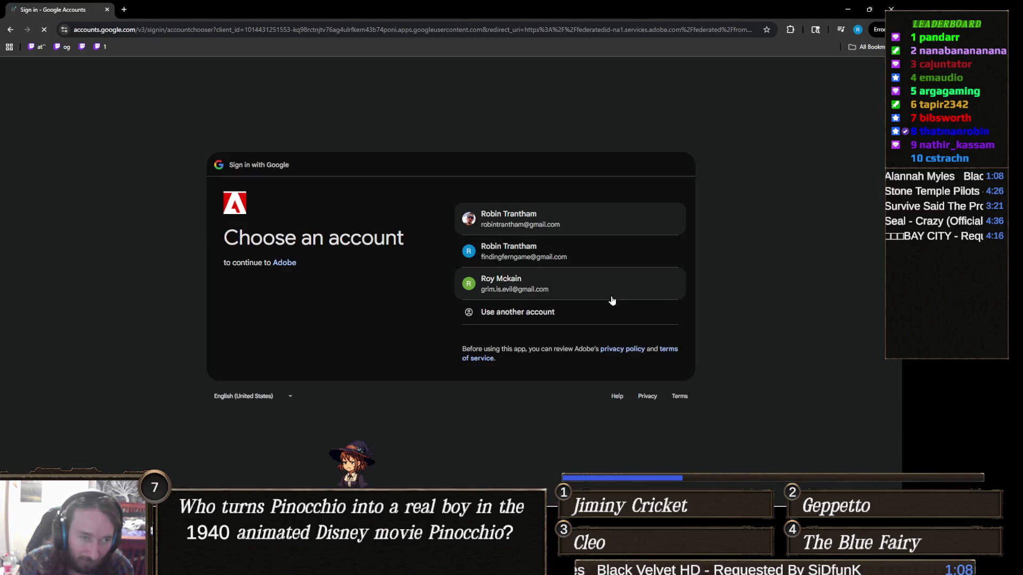
pyautogui.click(612, 297)
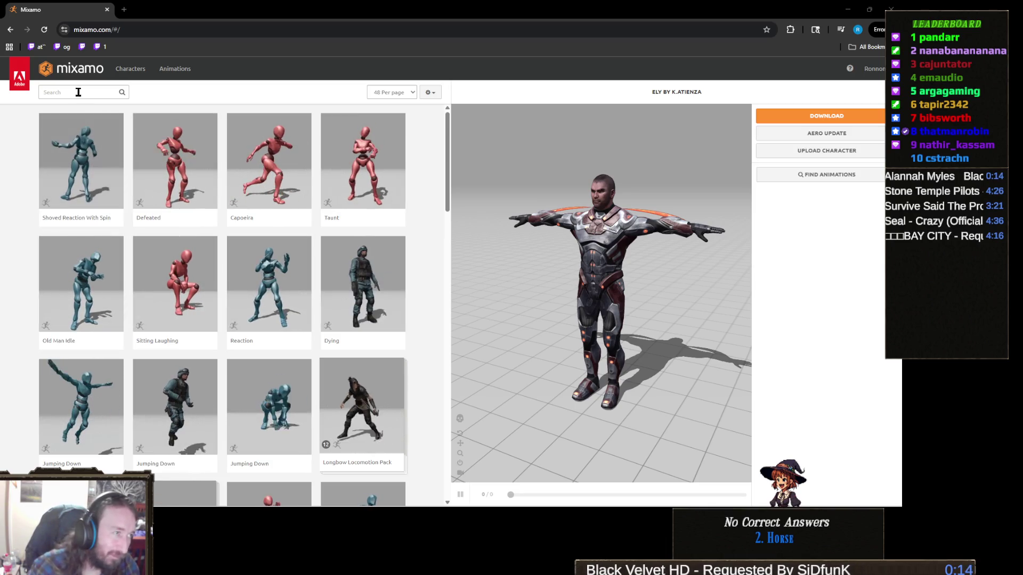
# Search the library for 'cast' and preview Fishing Cast on the character
pyautogui.click(54, 95)
pyautogui.write('cast')
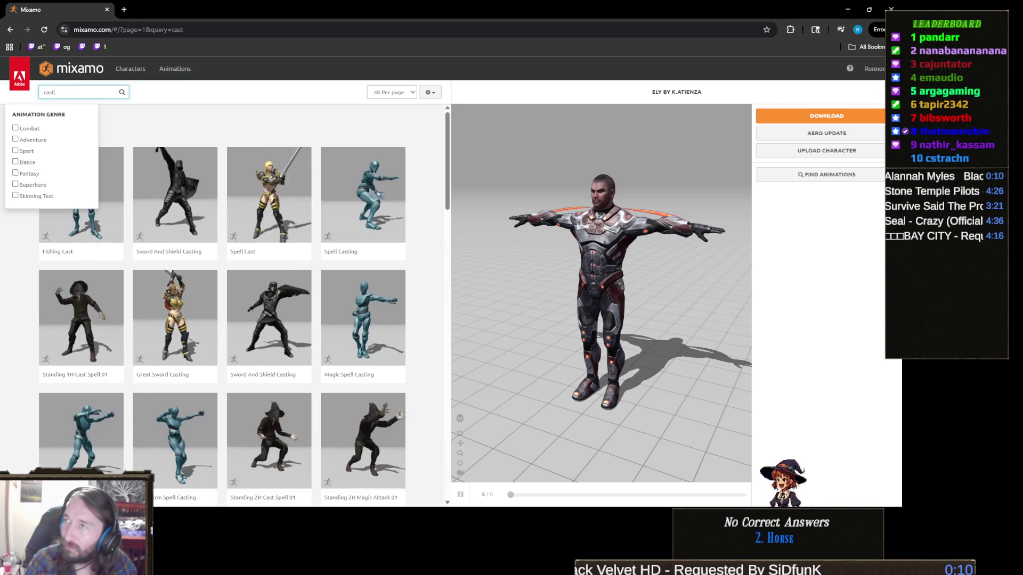
pyautogui.press('Return')
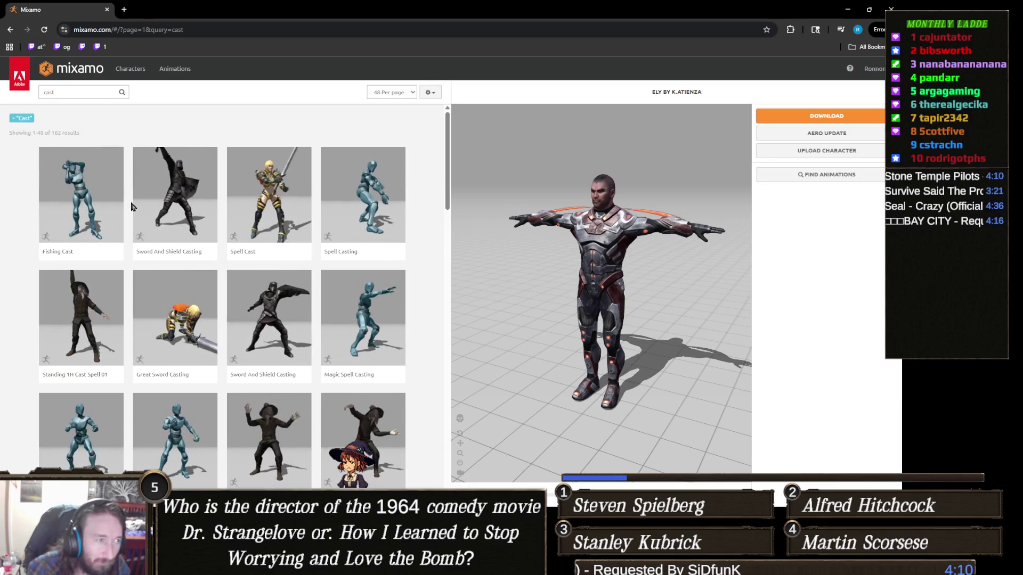
pyautogui.click(103, 216)
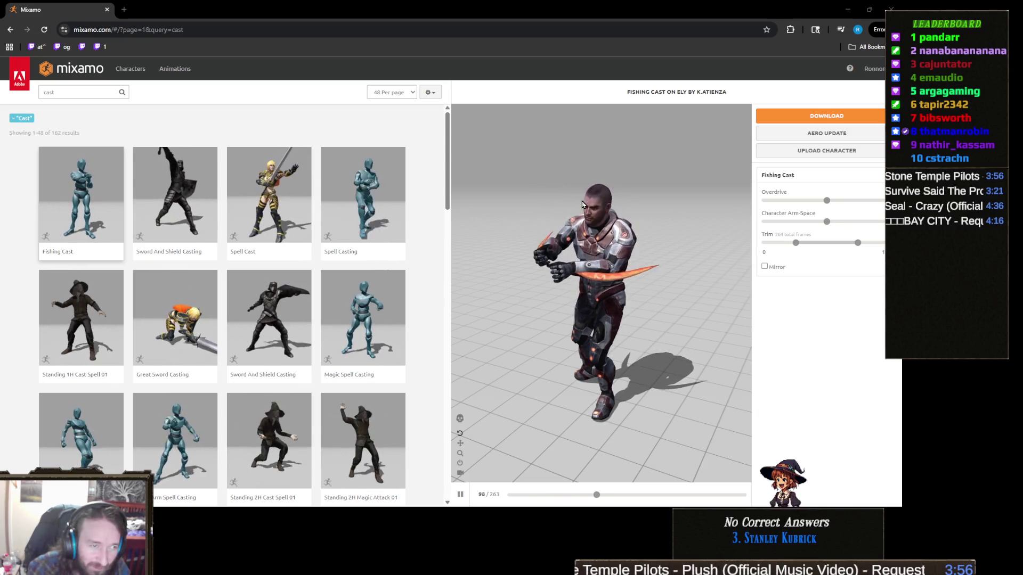
# Preview Spell Casting, then apply Magic Spell Casting to the Ely character
pyautogui.click(380, 204)
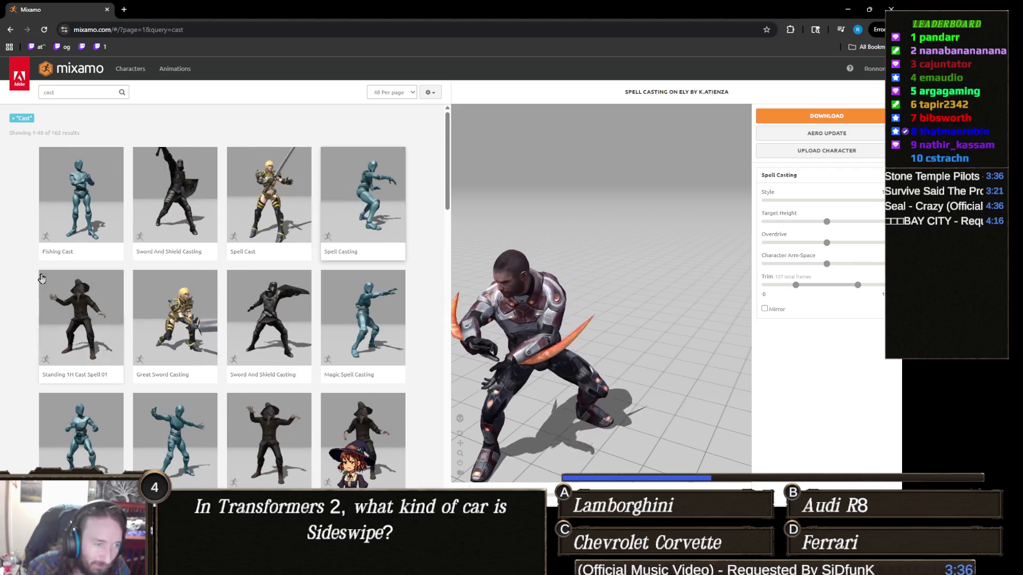
pyautogui.click(379, 308)
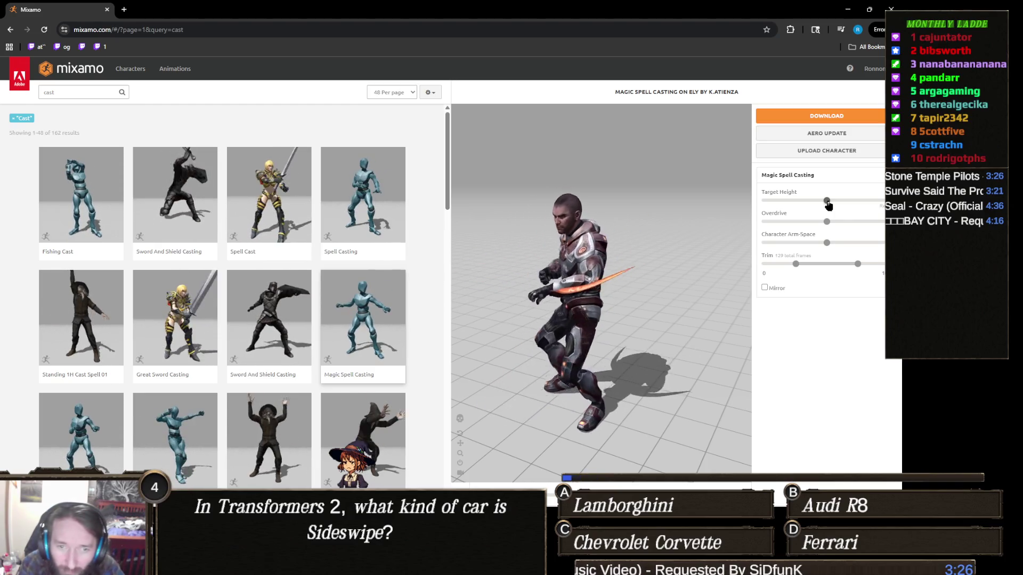
# Max out Overdrive and trim the clip to start at frame 21, leaving 34 frames
pyautogui.moveTo(830, 223); pyautogui.dragTo(870, 230)
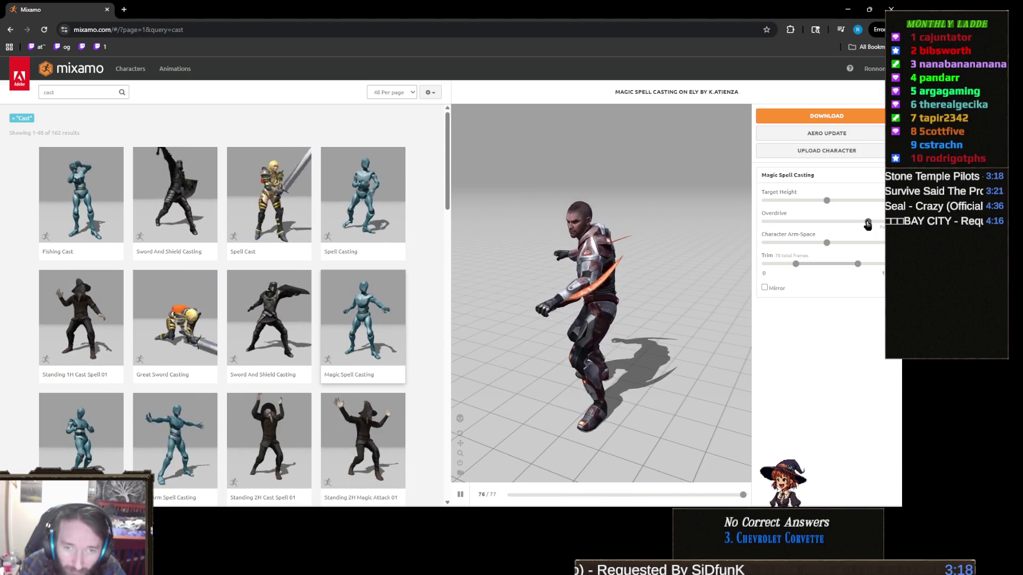
pyautogui.moveTo(867, 223); pyautogui.dragTo(882, 223)
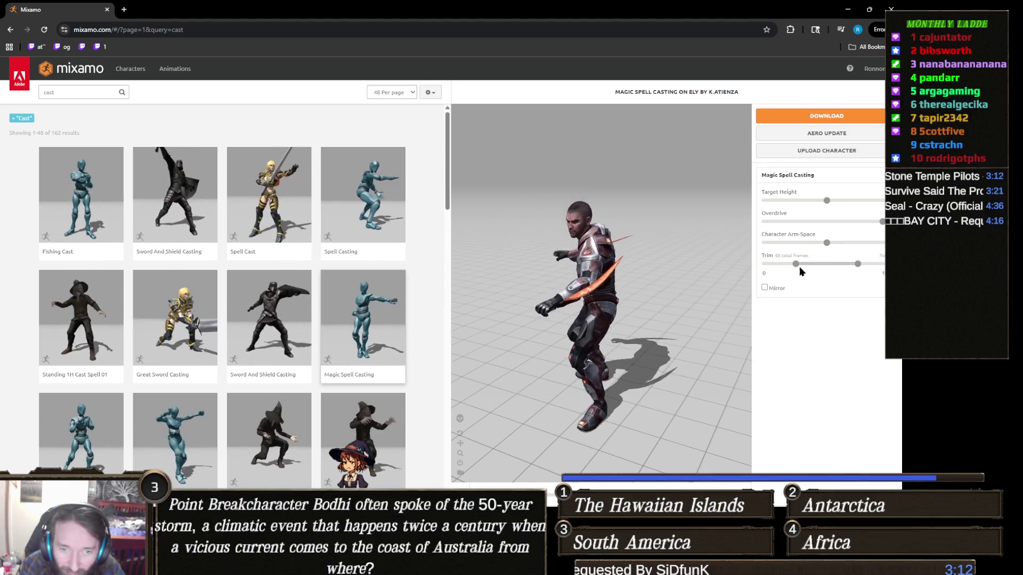
pyautogui.moveTo(796, 265); pyautogui.dragTo(805, 266)
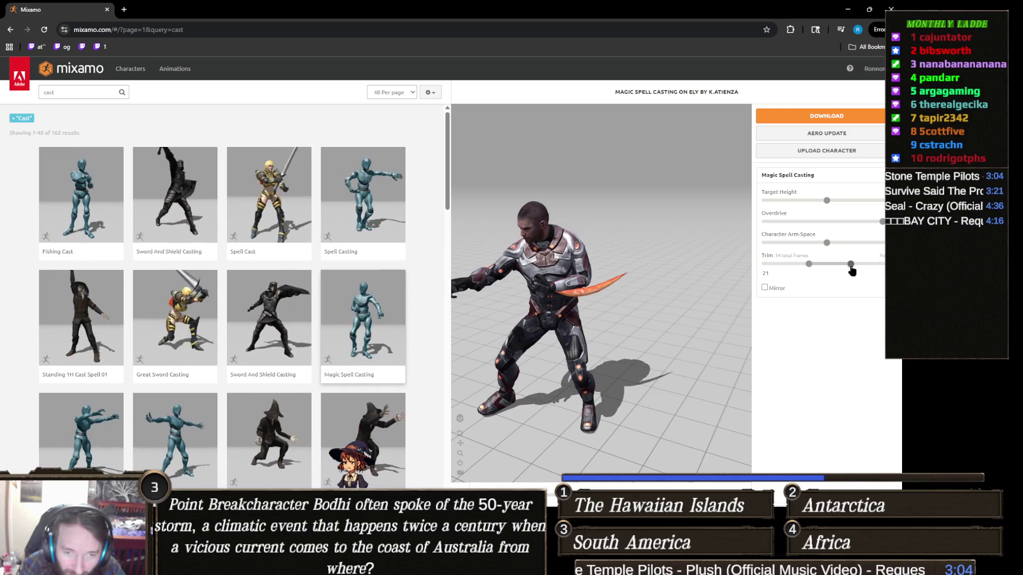
pyautogui.moveTo(852, 270); pyautogui.dragTo(847, 273)
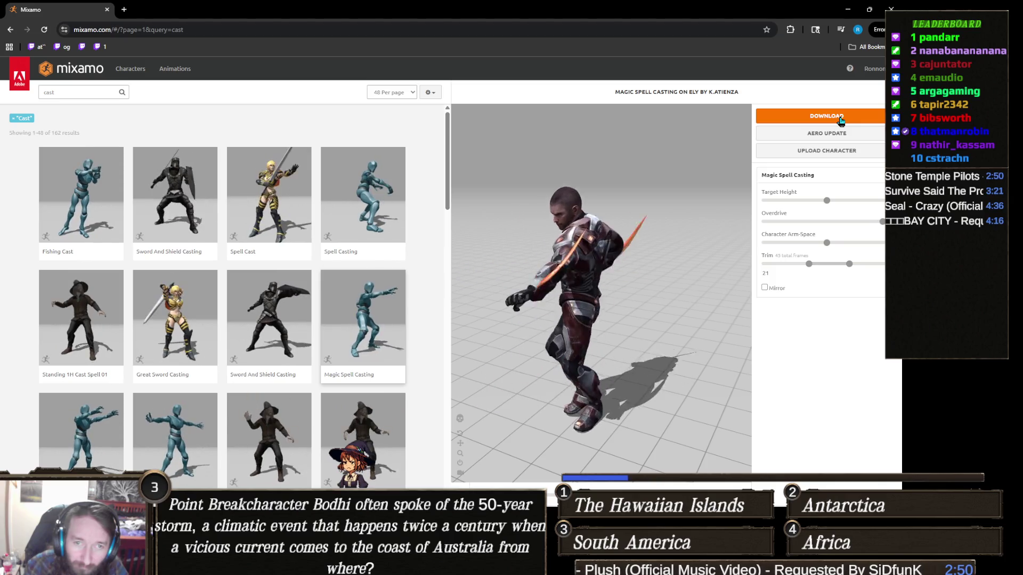
# Open the Download Settings dialog for Magic Spell Casting
pyautogui.click(841, 120)
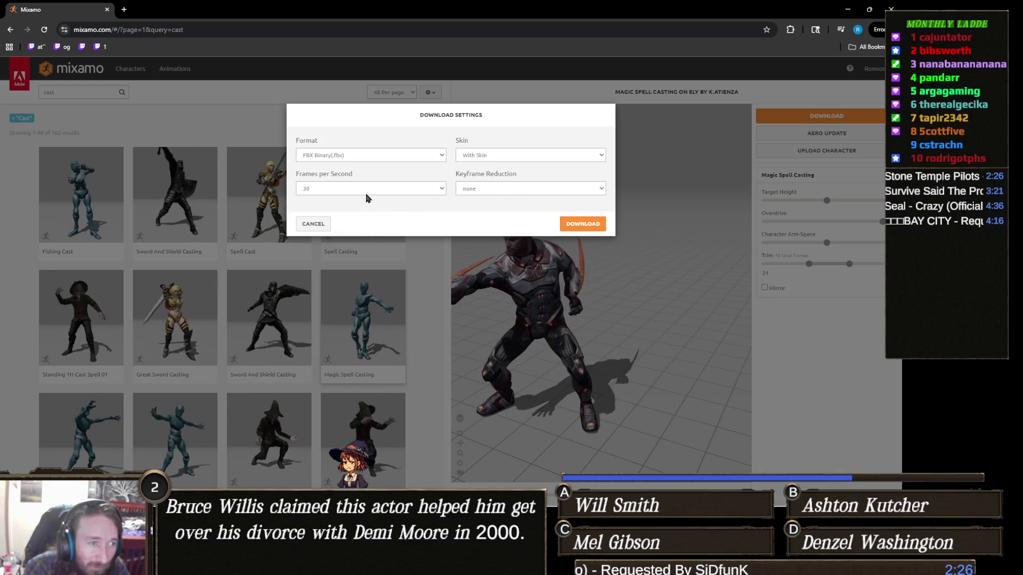
# Set the format to FBX for Unity(.fbx) and download the animation file
pyautogui.click(362, 158)
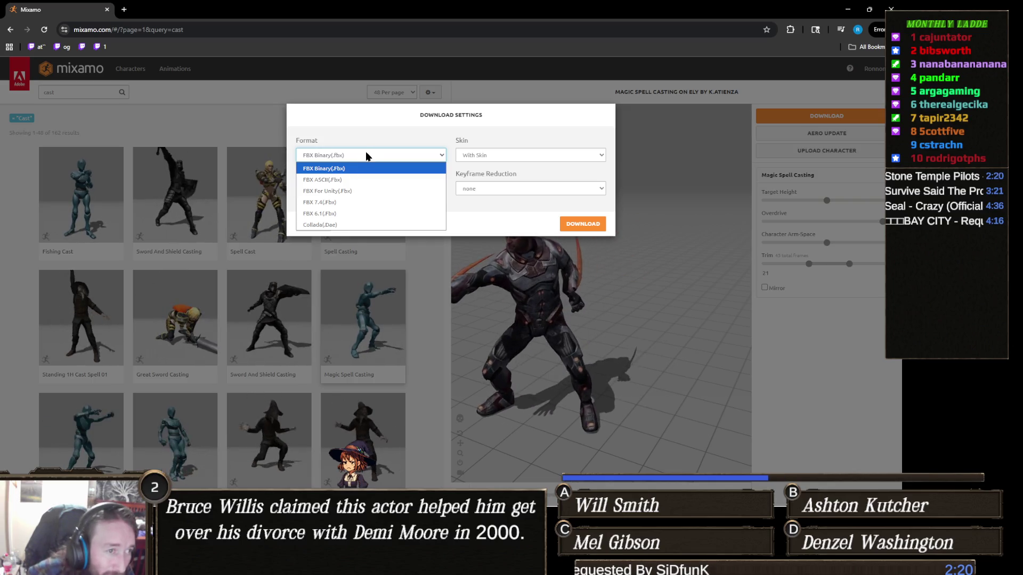
pyautogui.click(349, 190)
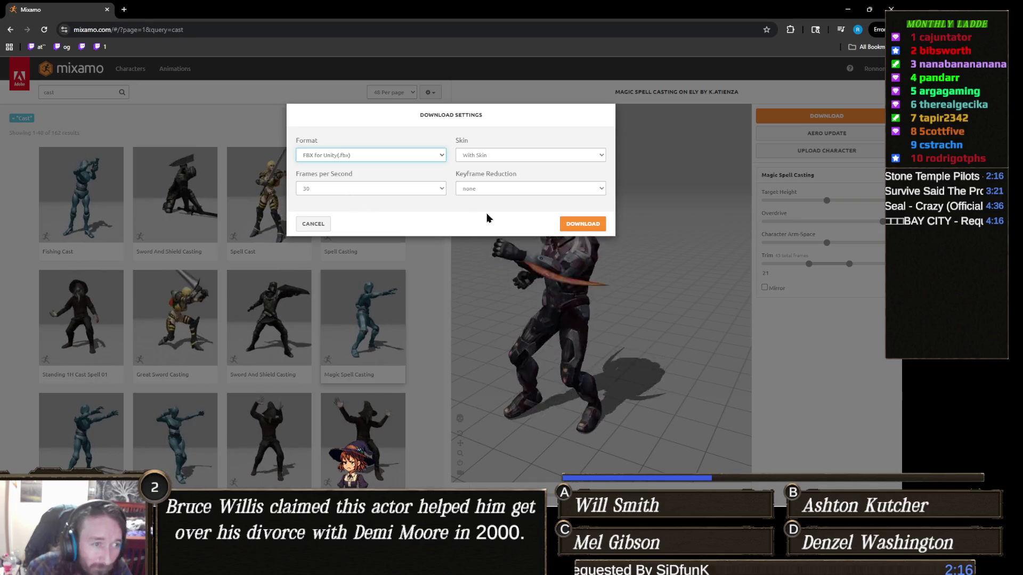
pyautogui.click(577, 224)
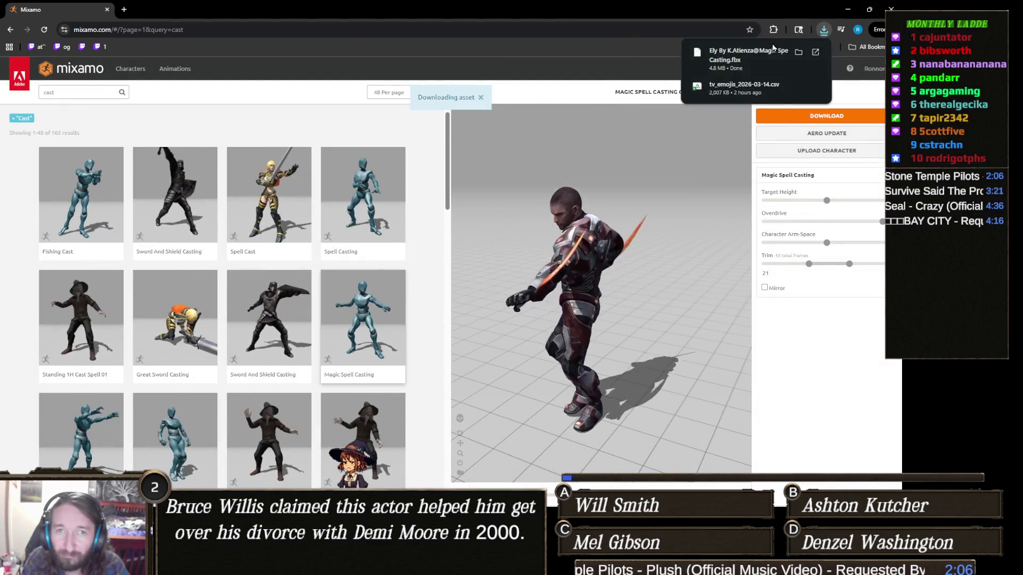
# Switch from Chrome back to the Unity editor, which is showing the Assets/_Recovery folder
pyautogui.hotkey('alt', 'Tab')
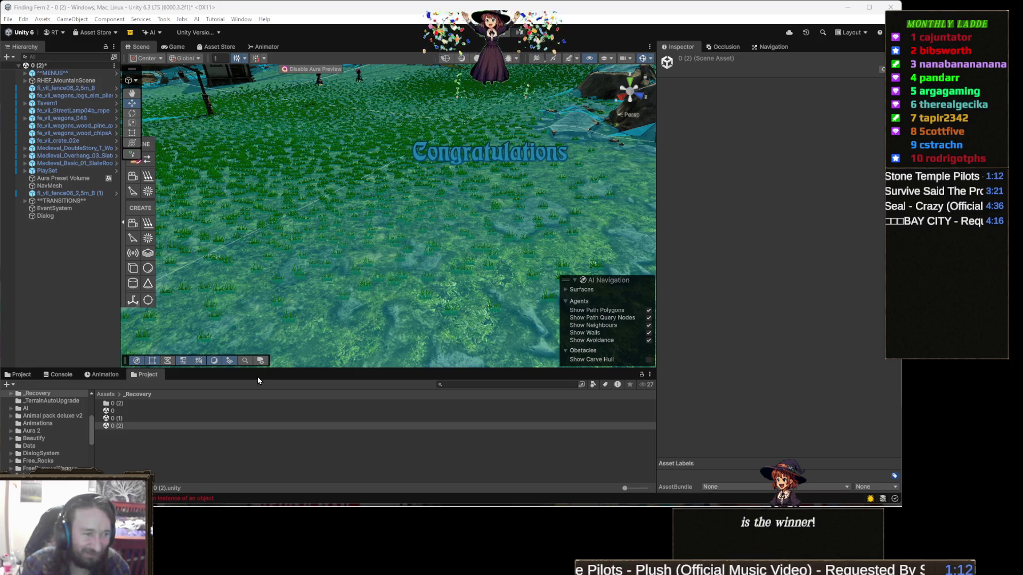
# Create a new folder at the root of Assets in the Project window
pyautogui.click(106, 395)
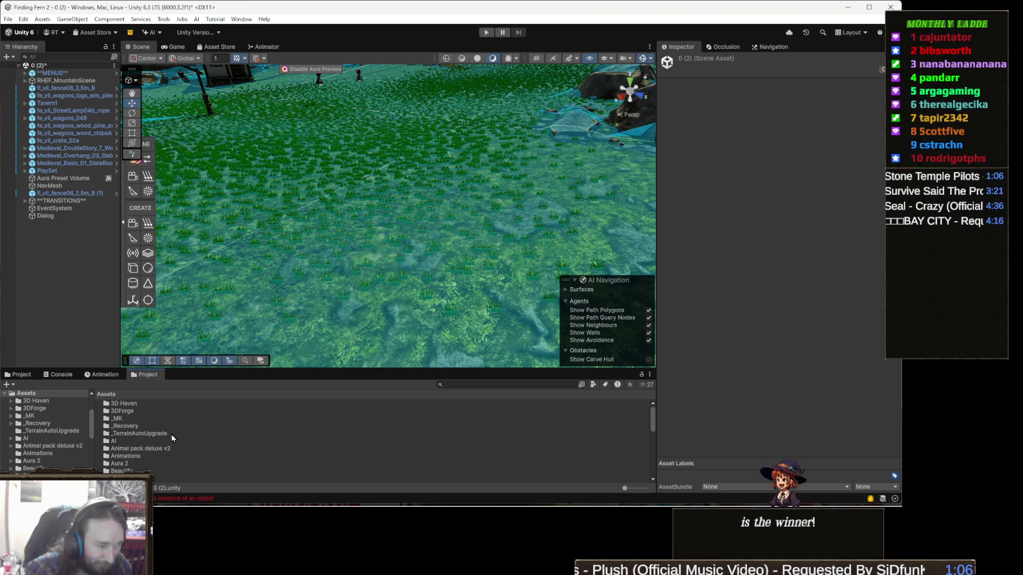
pyautogui.scroll(-10, 207, 446)
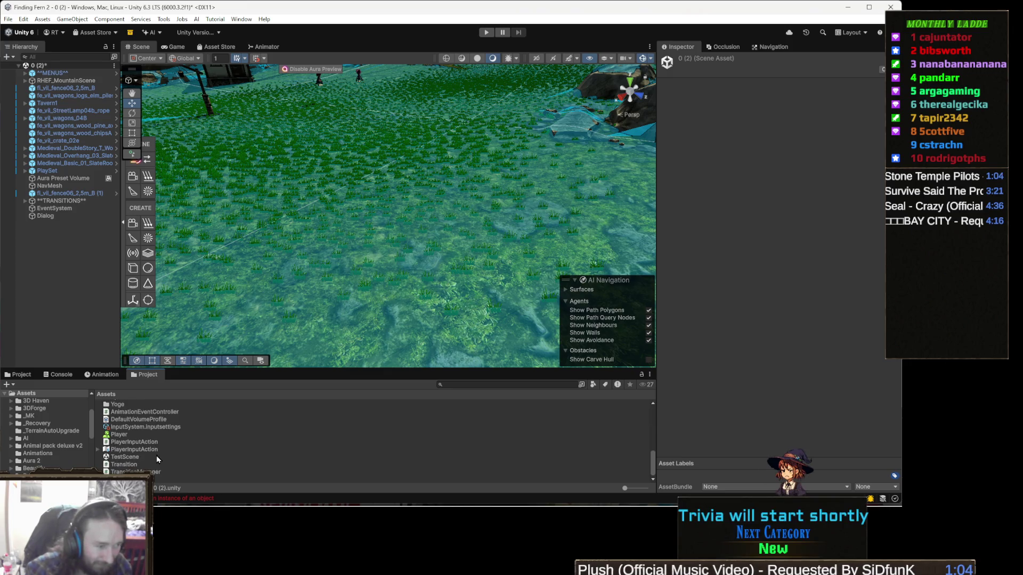
pyautogui.click(139, 465)
pyautogui.rightClick(139, 465)
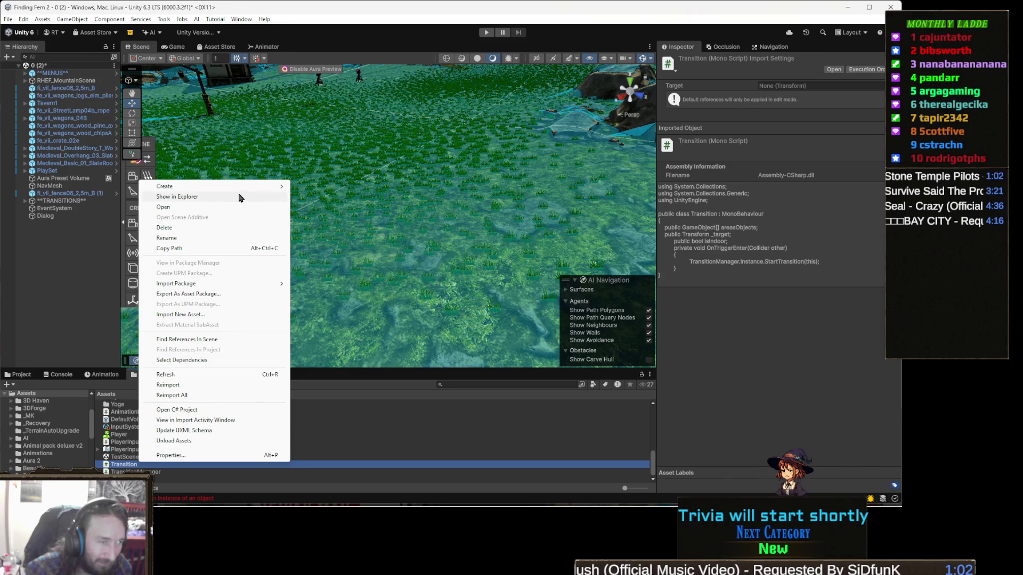
pyautogui.moveTo(258, 187)
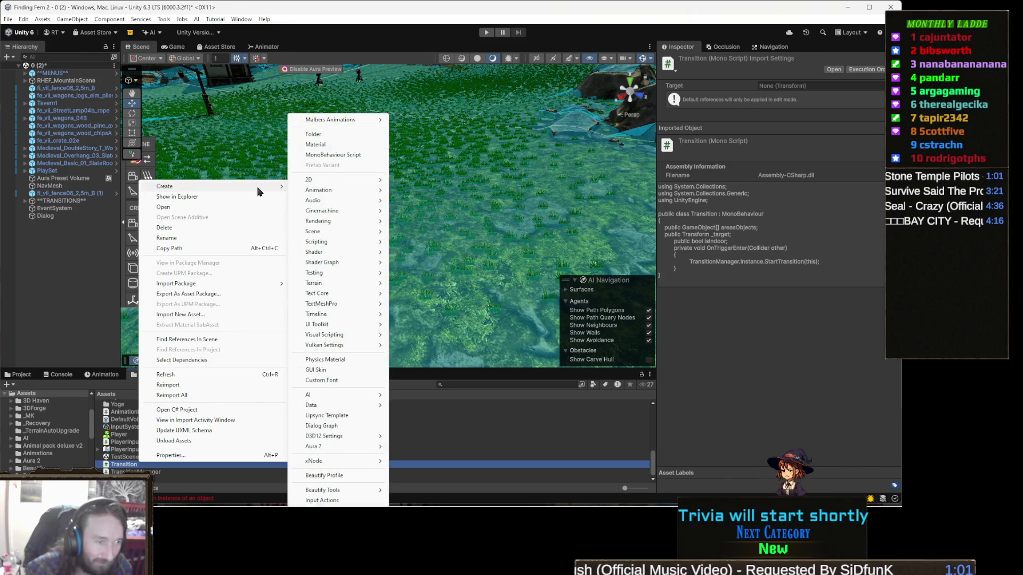
pyautogui.click(335, 135)
# Name the folder Animations, delete the duplicate Animations 1, and open the existing Animations folder
pyautogui.write('Anim')
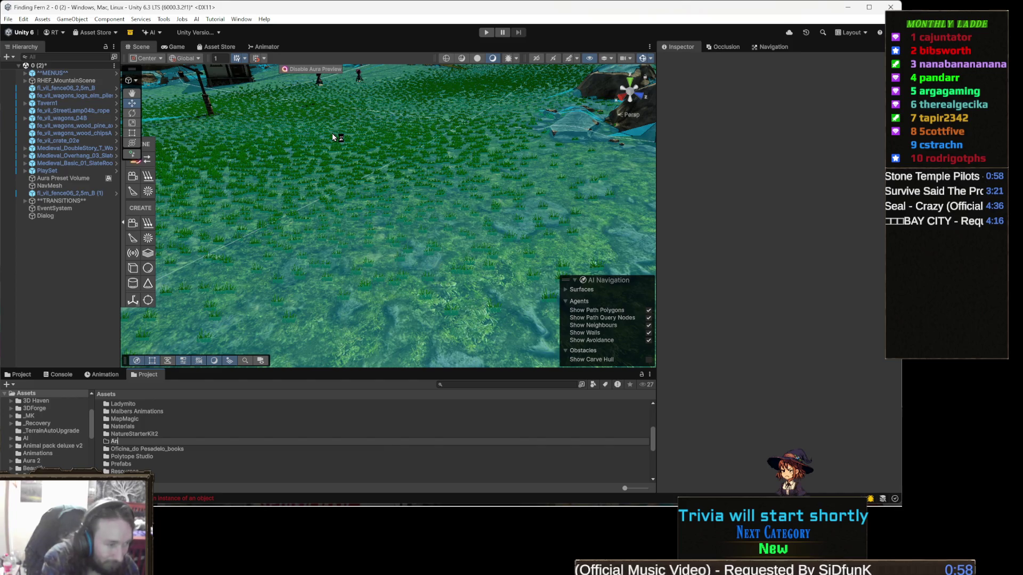
pyautogui.write('ations')
pyautogui.press('Return')
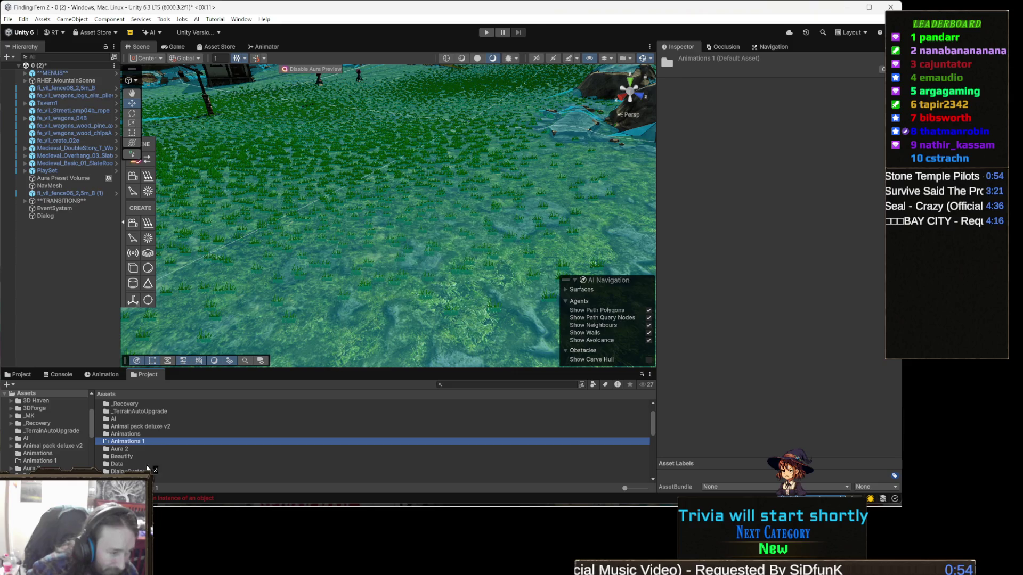
pyautogui.press('Delete')
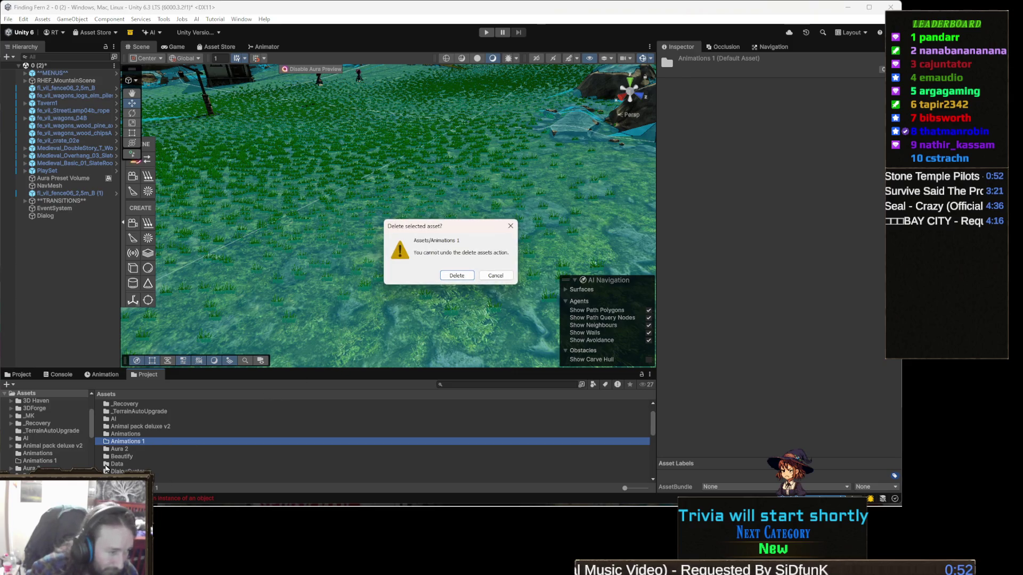
pyautogui.press('Return')
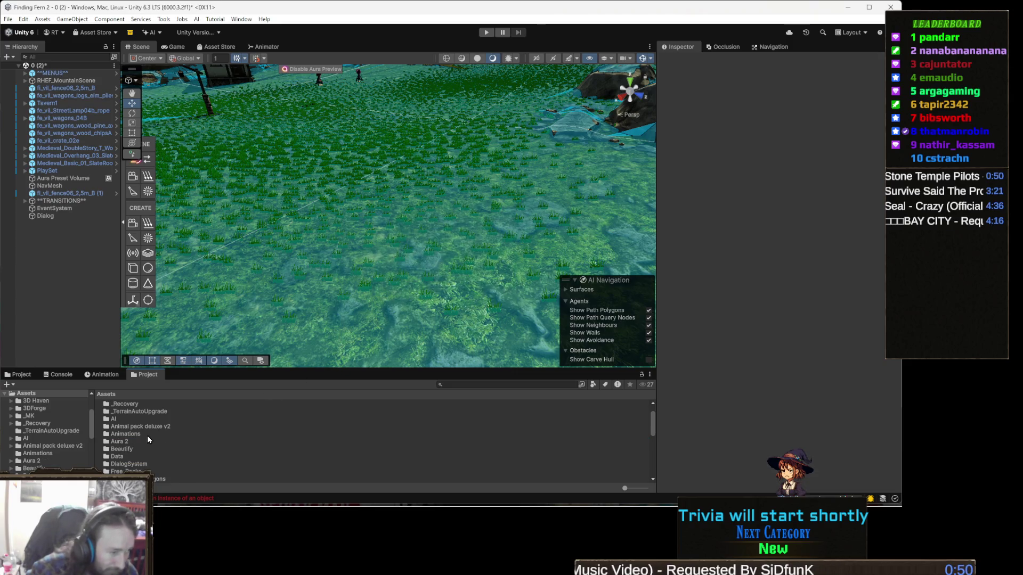
pyautogui.doubleClick(149, 435)
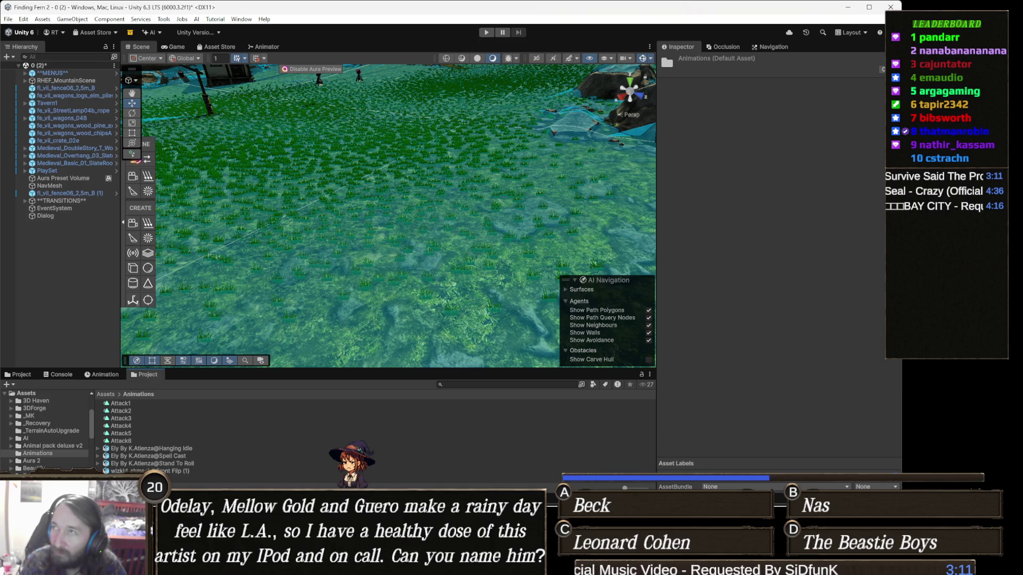
# Switch from Unity to Chrome, where a YouTube music video is playing
pyautogui.hotkey('alt', 'Tab')
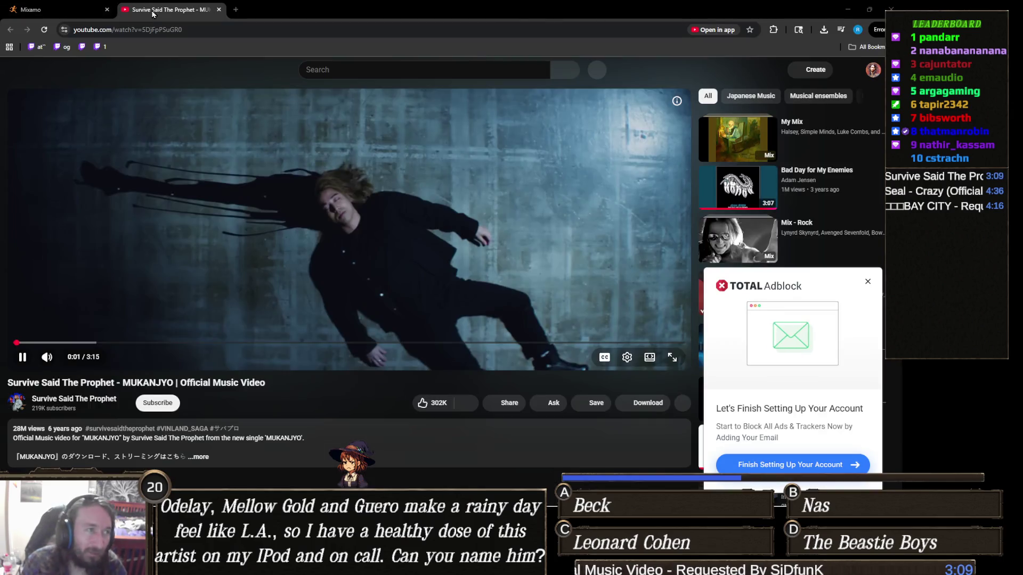
# Close the YouTube tab to return to Mixamo's Magic Spell Casting preview
pyautogui.hotkey('ctrl', 'w')
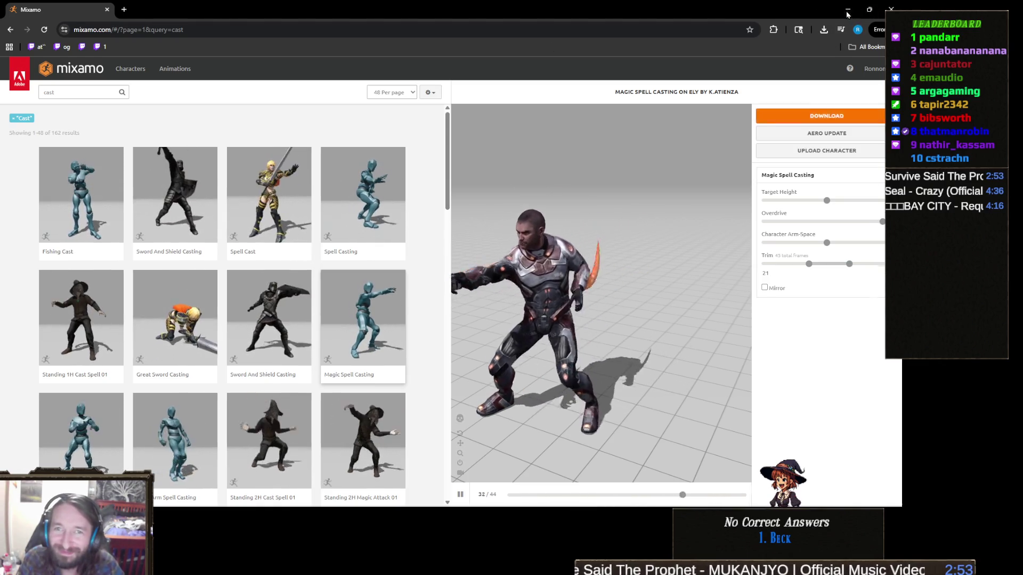
# Return to Unity, whose Animations folder now lists the Ely By K.Atienza Spell Cast clip
pyautogui.hotkey('alt', 'Tab')
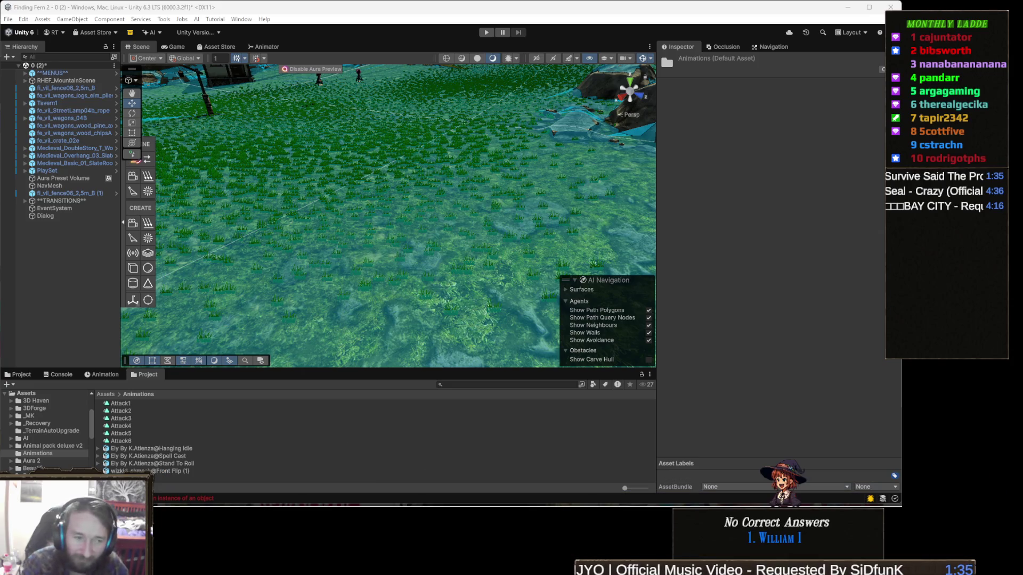
pyautogui.moveTo(368, 506)
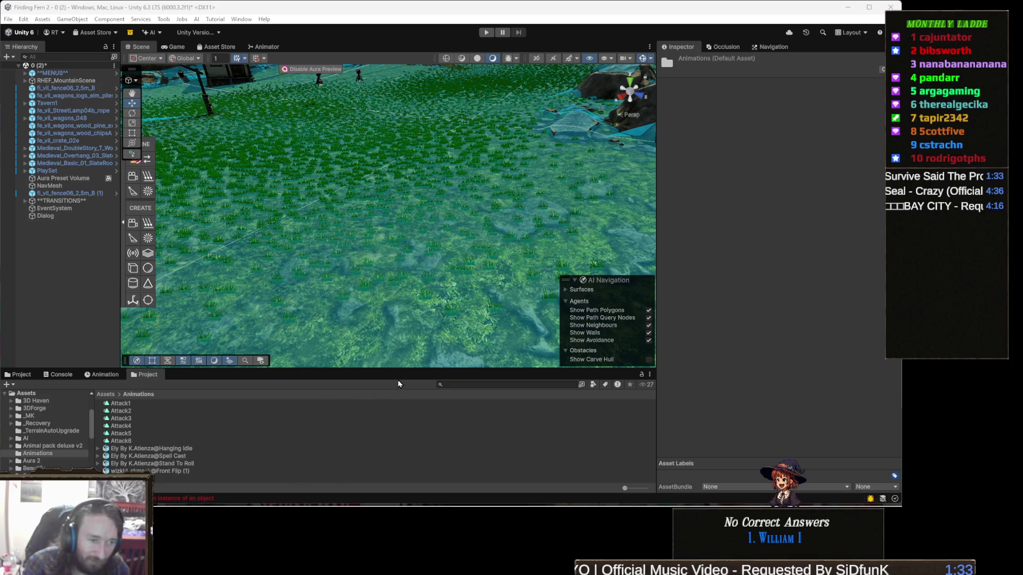